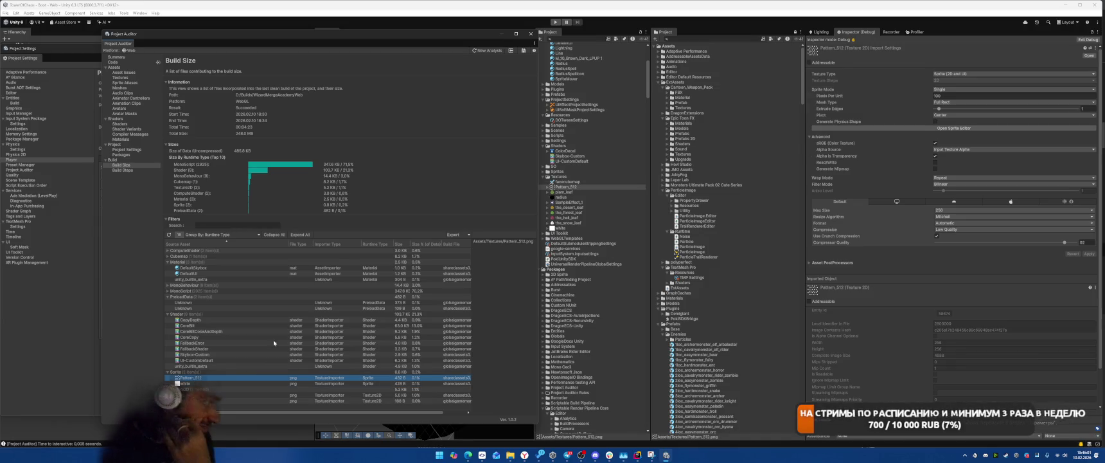
Step: Expand the MonoScript and MonoBehaviour report groups and bring up DOTweenSettings' asset actions in Project
right_click(578, 187)
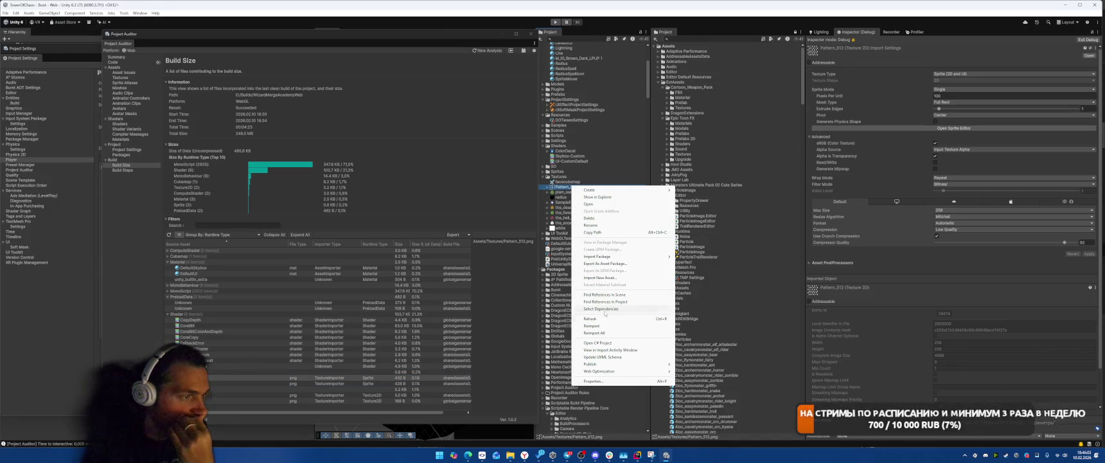
key("Escape")
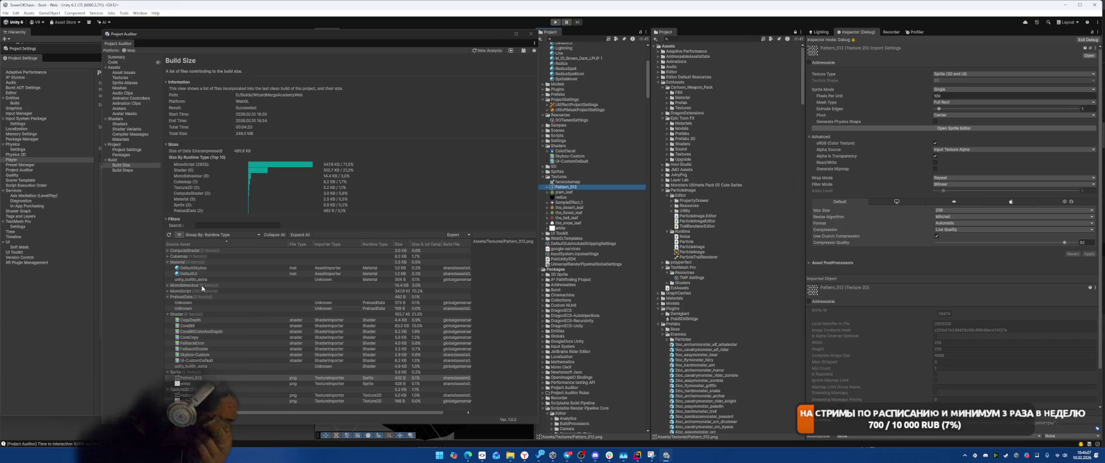
left_click(169, 290)
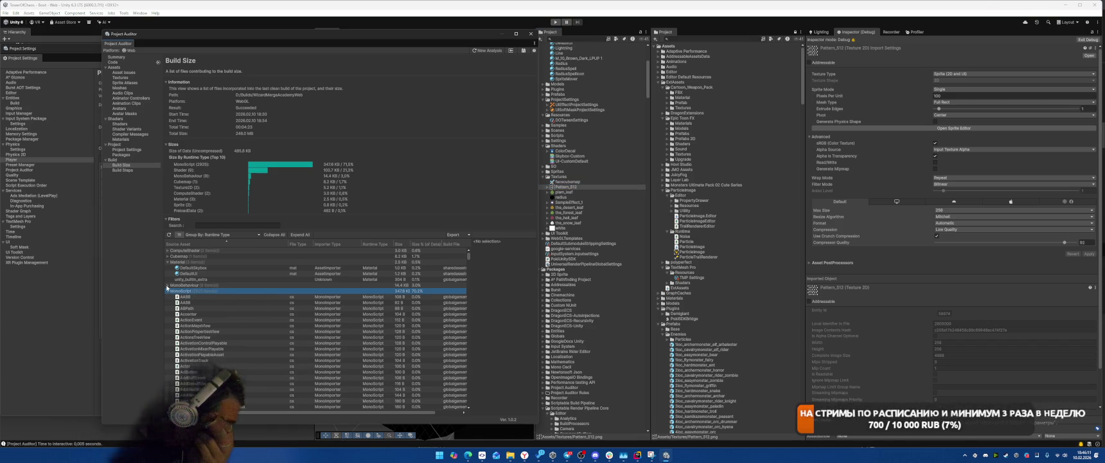
left_click(167, 285)
left_click(193, 290)
right_click(566, 120)
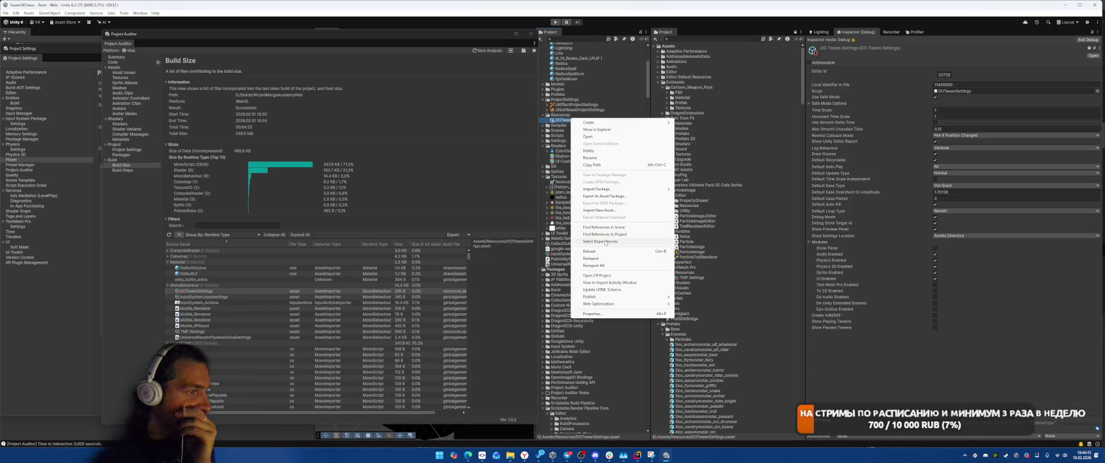
Step: Run Select Dependencies on DOTweenSettings, InputSystem.inputsettings and InputSystem_Actions in turn
left_click(598, 241)
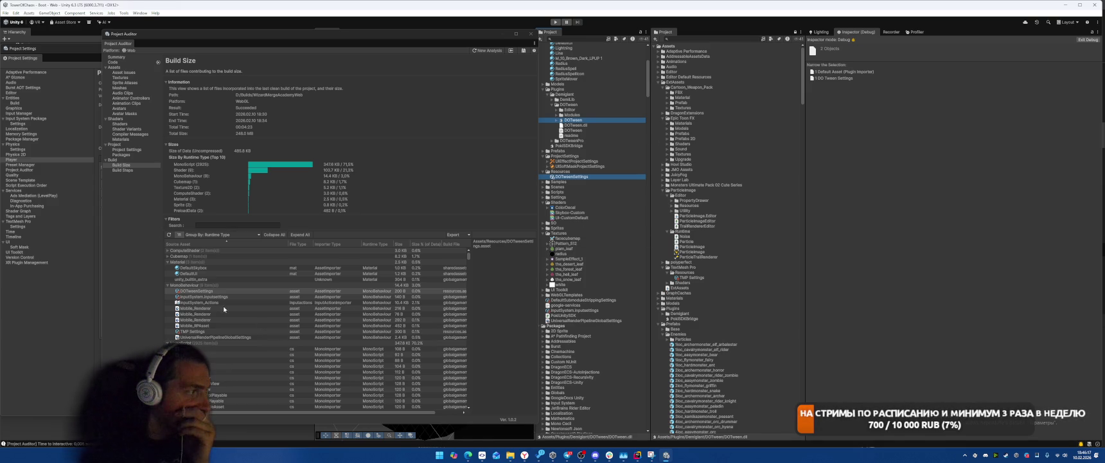
left_click(203, 297)
right_click(571, 311)
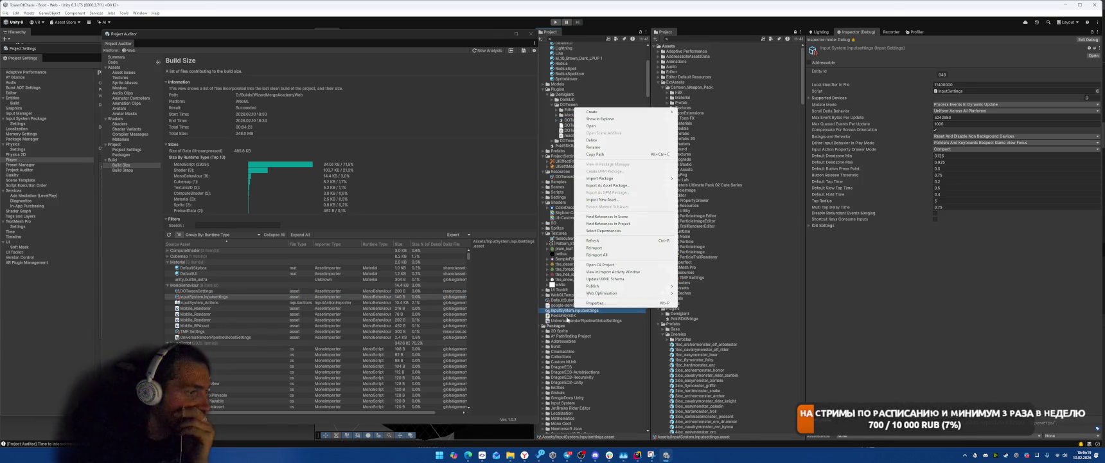
left_click(617, 231)
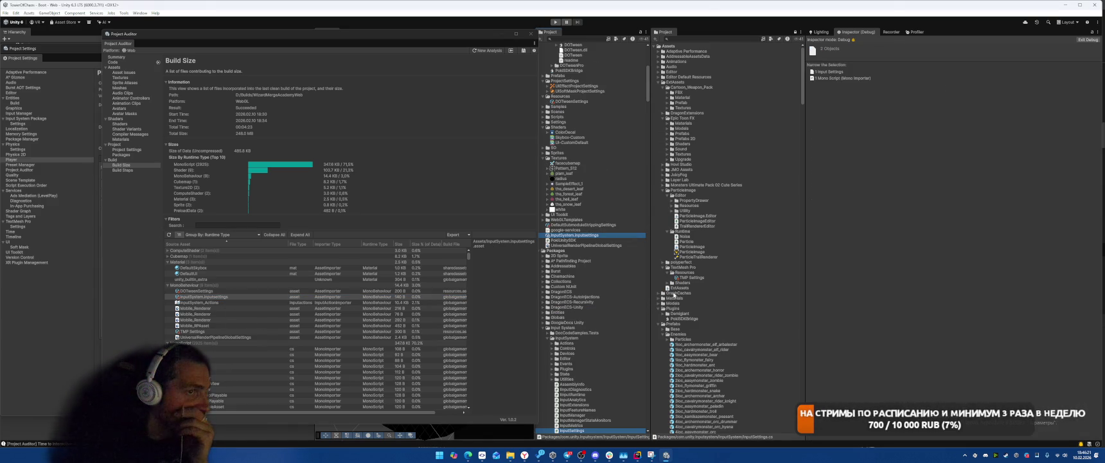
left_click(218, 302)
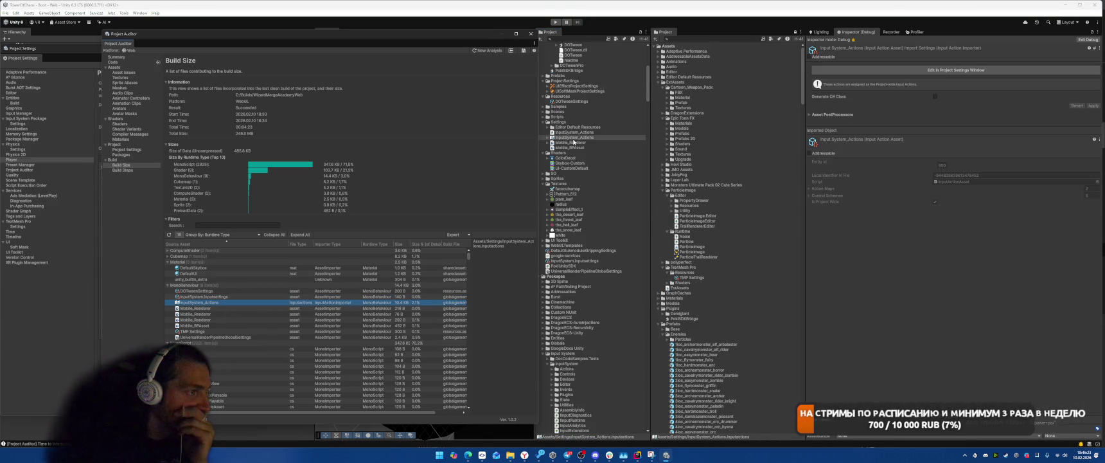
right_click(572, 140)
left_click(627, 263)
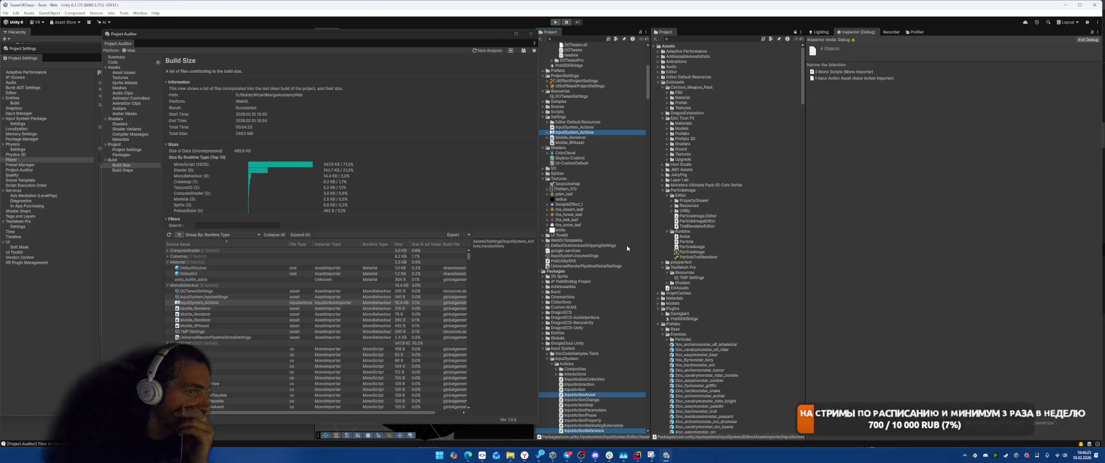
Step: Select Mobile_Renderer's dependencies and inspect the FallbackError shader among them
left_click(211, 309)
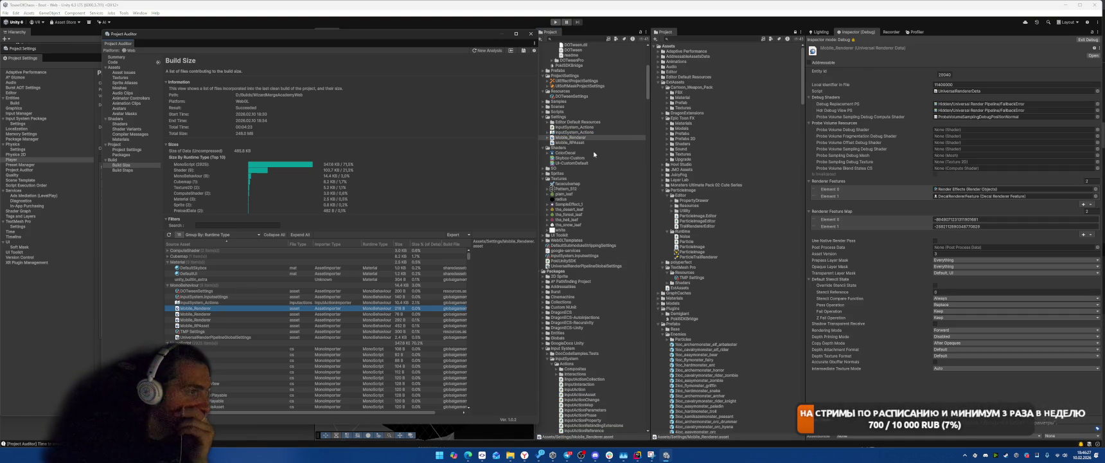
right_click(568, 138)
left_click(617, 262)
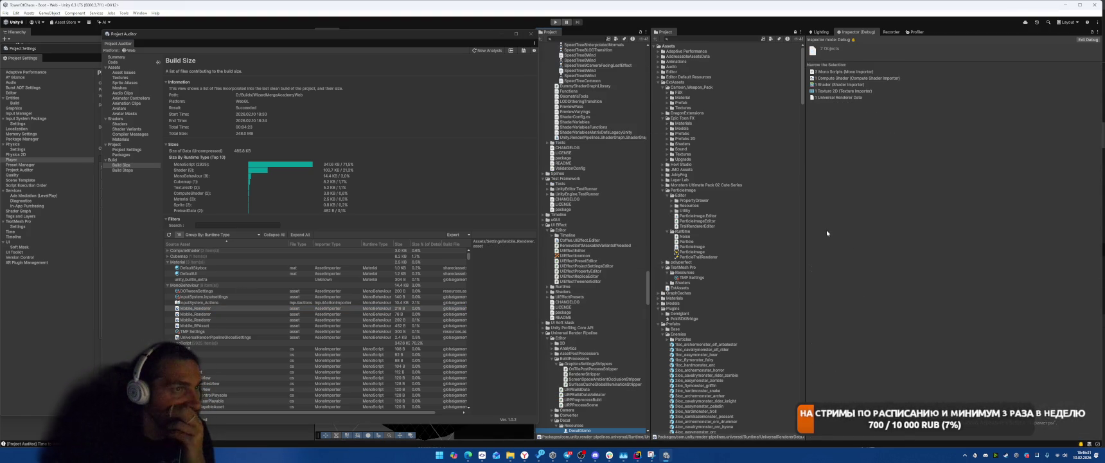
left_click(832, 84)
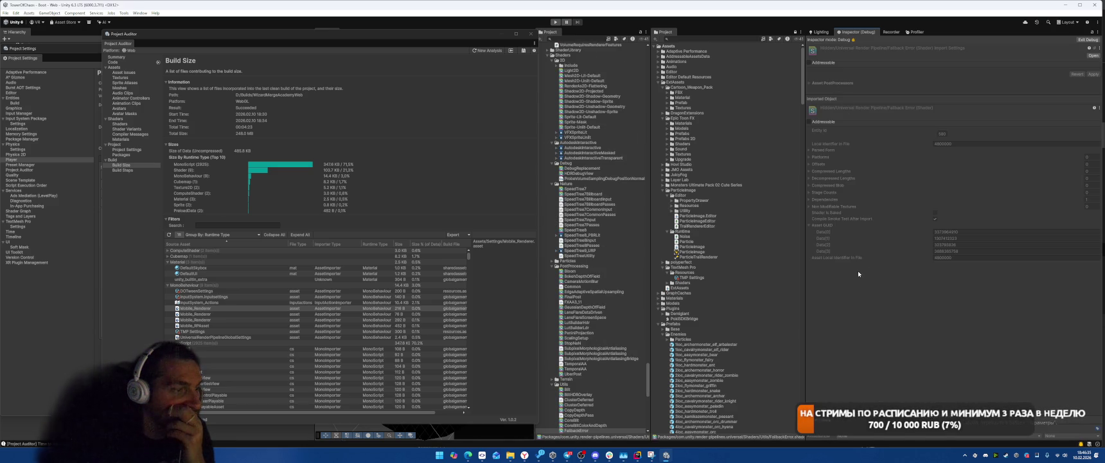
Step: Locate Mobile_Renderer from its report entry and select its dependencies again
right_click(201, 309)
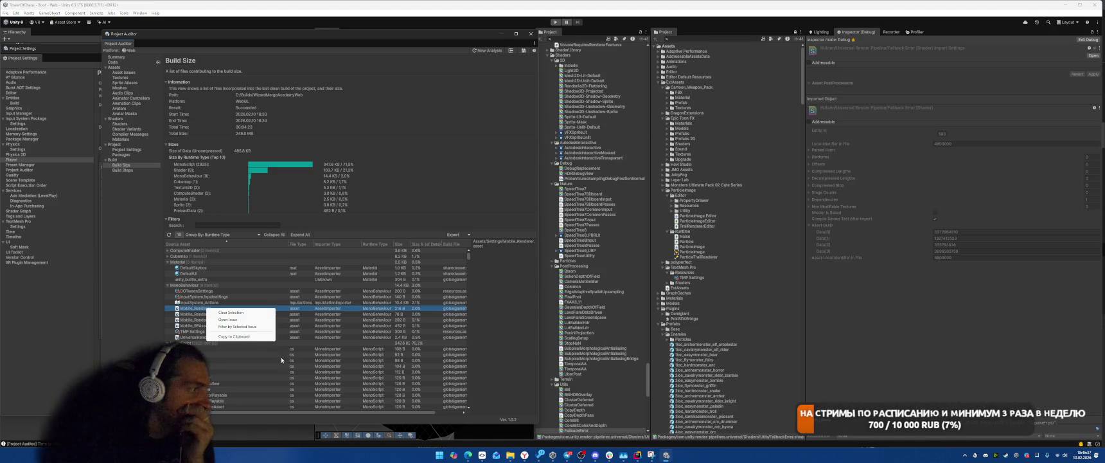
left_click(227, 319)
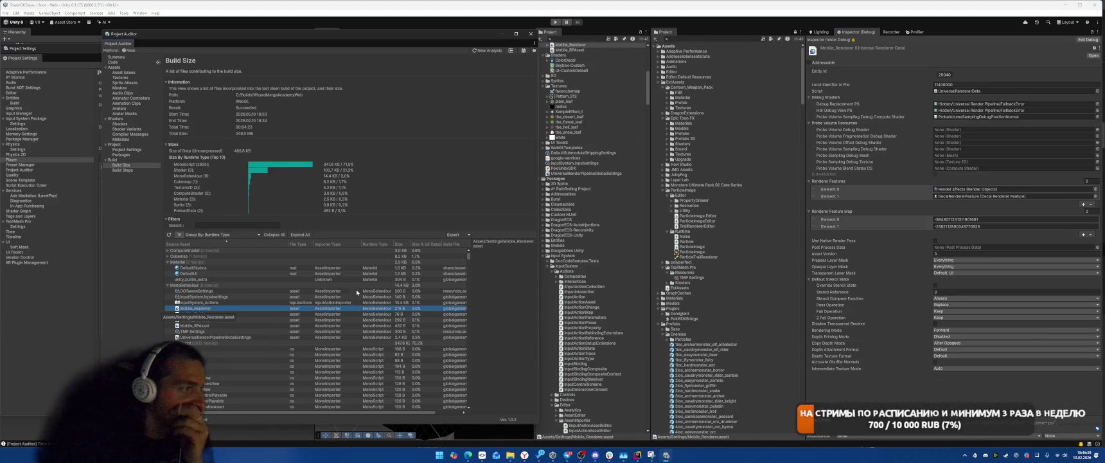
right_click(567, 46)
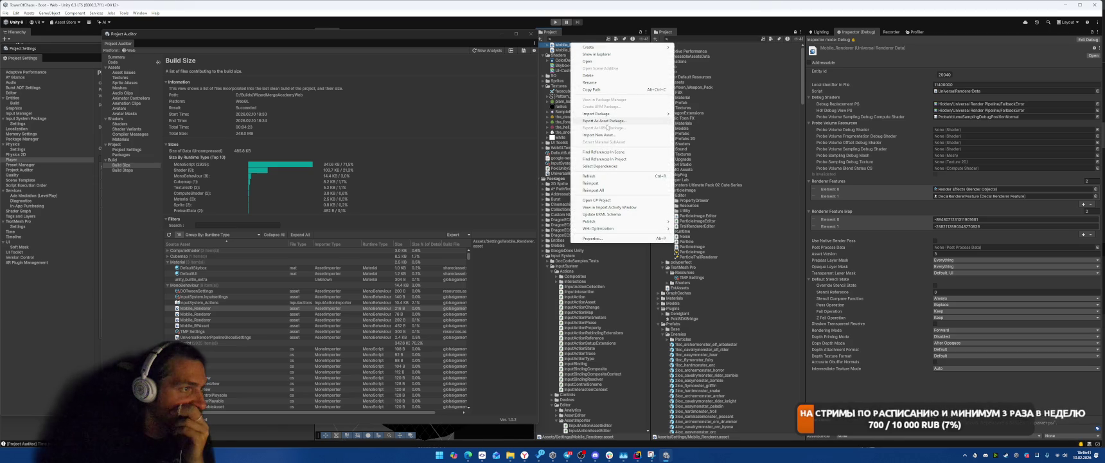
left_click(617, 168)
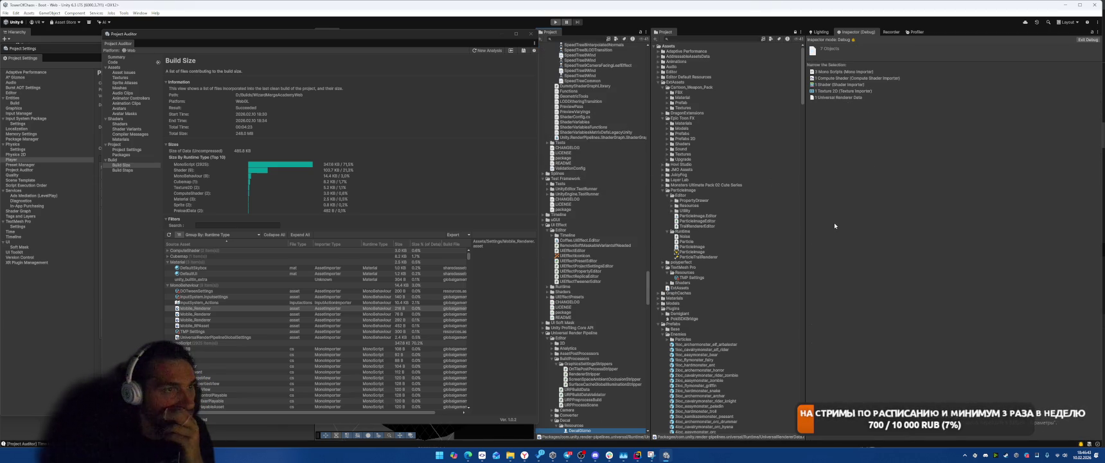
Step: Expand Mobile_Renderer and select the DecalRendererFeature sub-asset's dependencies, browsing the URP package folders
left_click(196, 313)
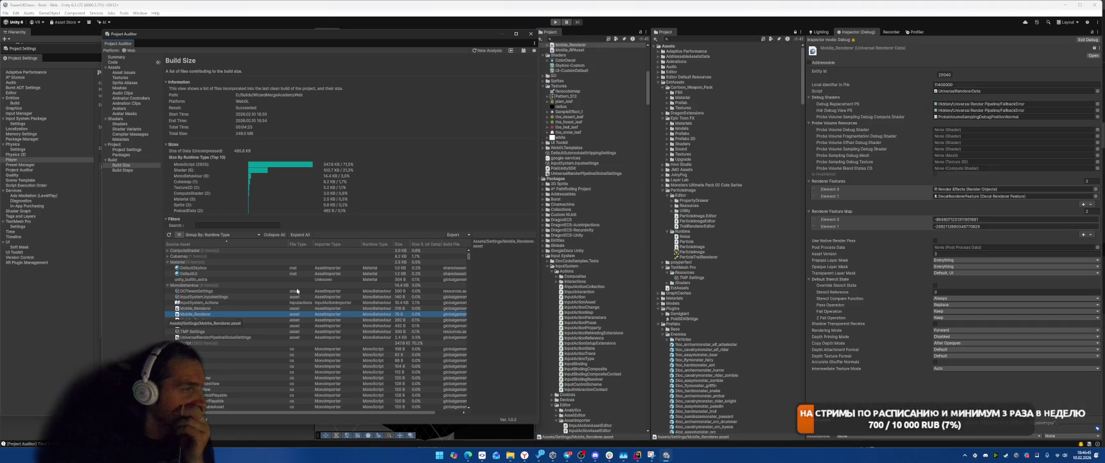
scroll(580, 79, "up", 2)
left_click(551, 83)
left_click(570, 88)
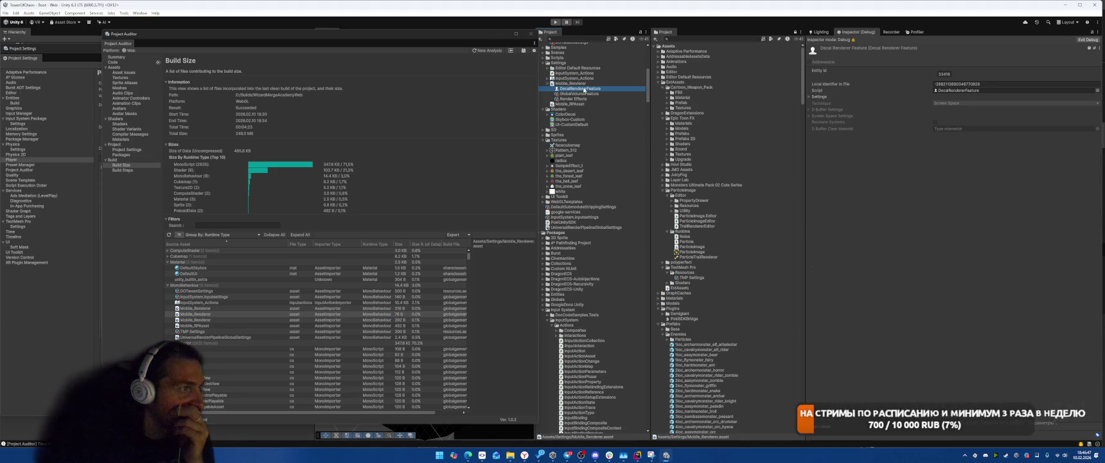
right_click(582, 89)
left_click(613, 211)
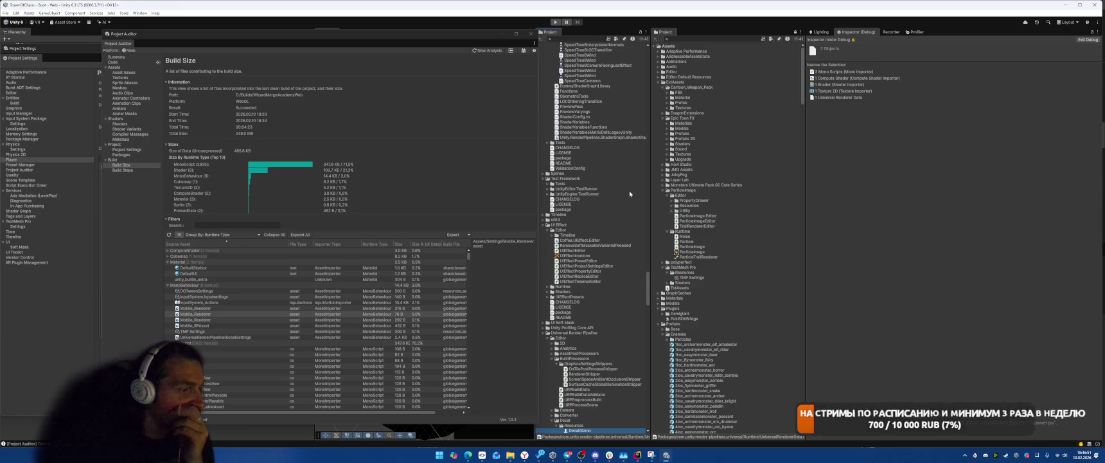
scroll(630, 193, "down", 3)
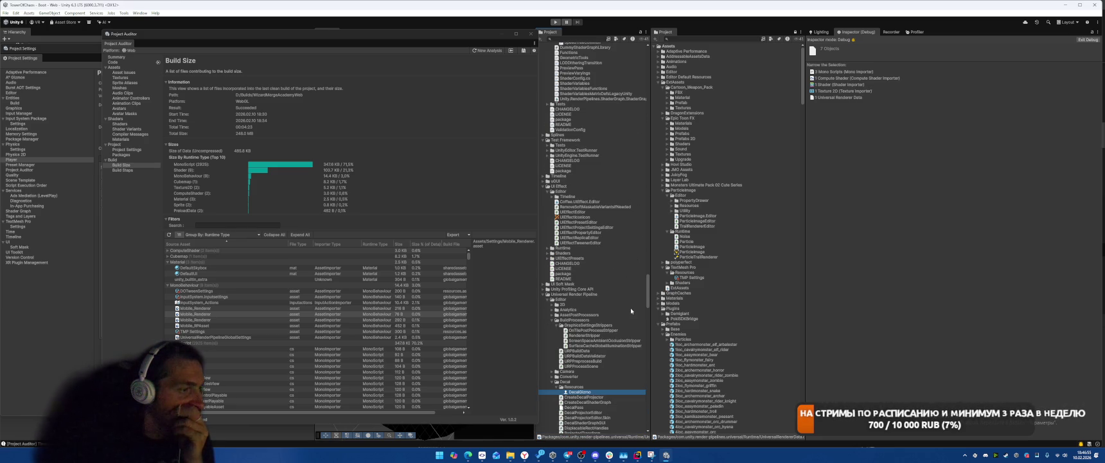
scroll(630, 310, "up", 10)
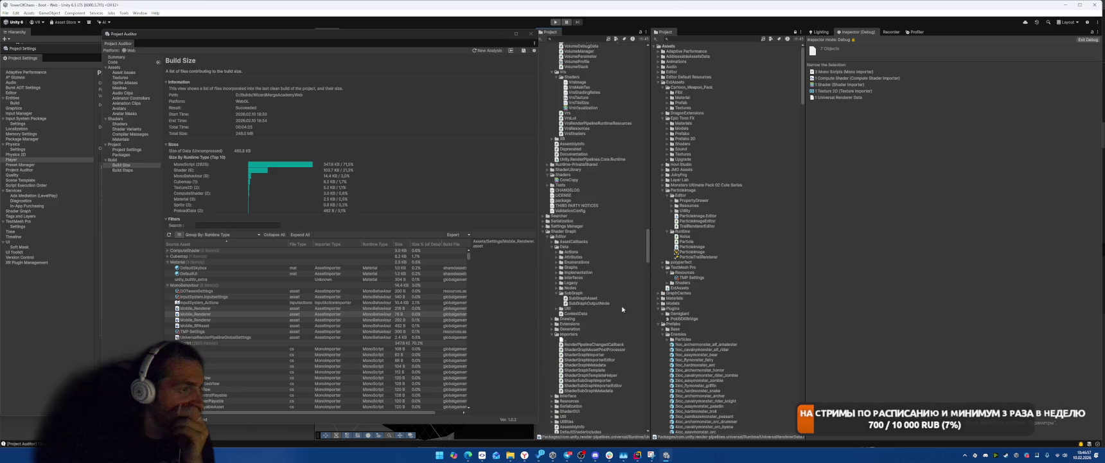
left_click_drag(648, 254, 664, 67)
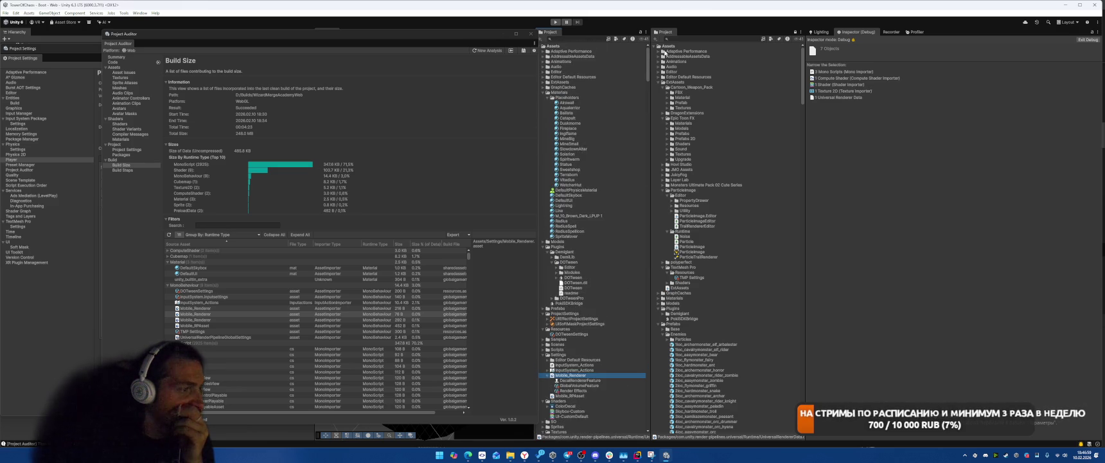
Step: Select the dependencies of the GlobalVolumeFeature sub-asset with the missing script
scroll(620, 241, "down", 6)
left_click(597, 309)
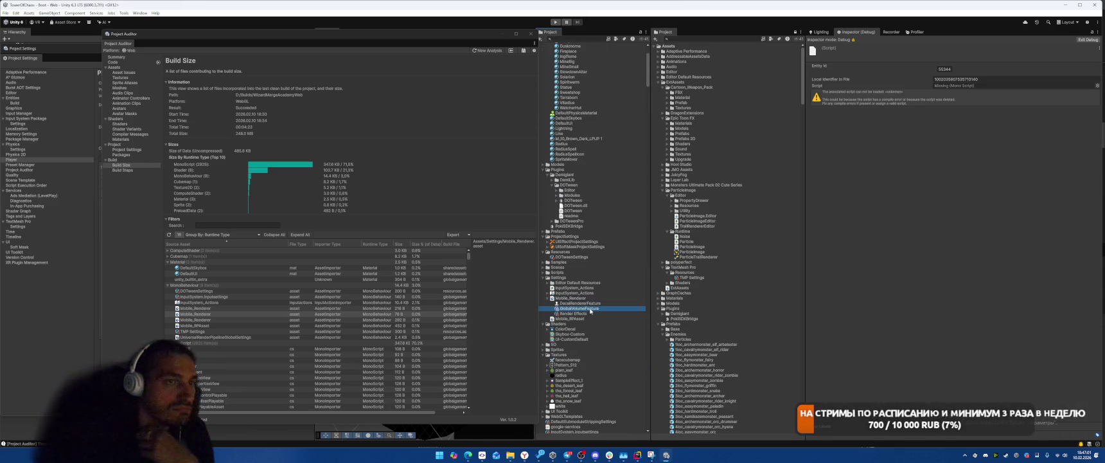
right_click(597, 309)
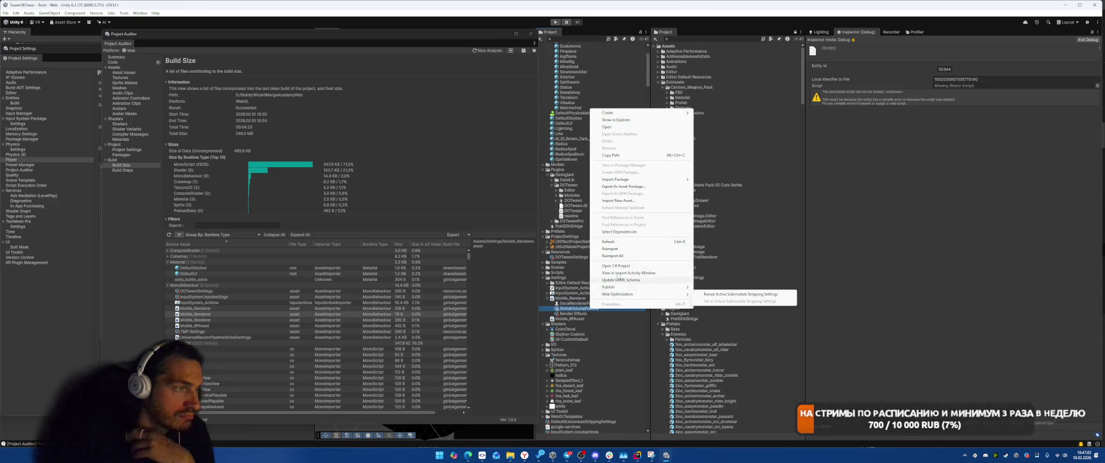
left_click(636, 232)
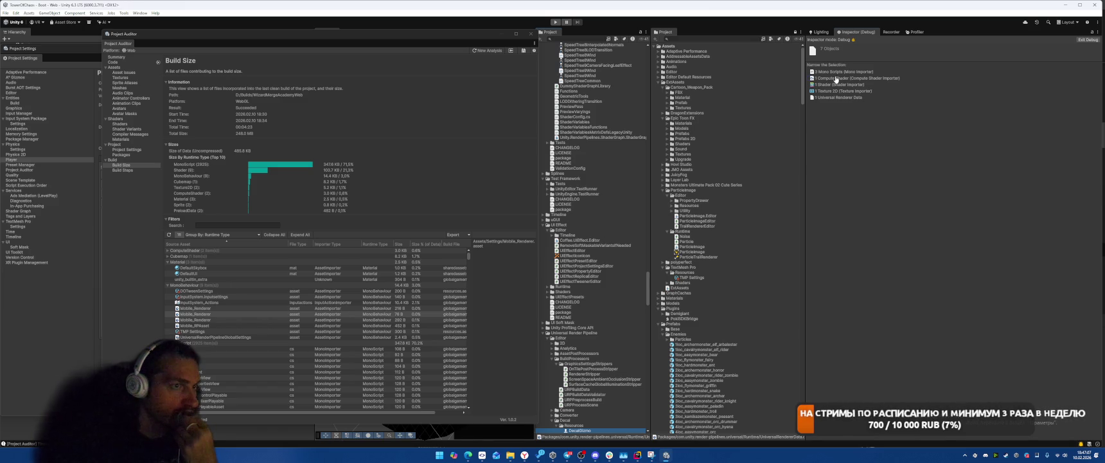
Step: Expand the ComputeShader report group and check ProbeVolumeSamplingDebugPositionNormal's path
left_click(836, 78)
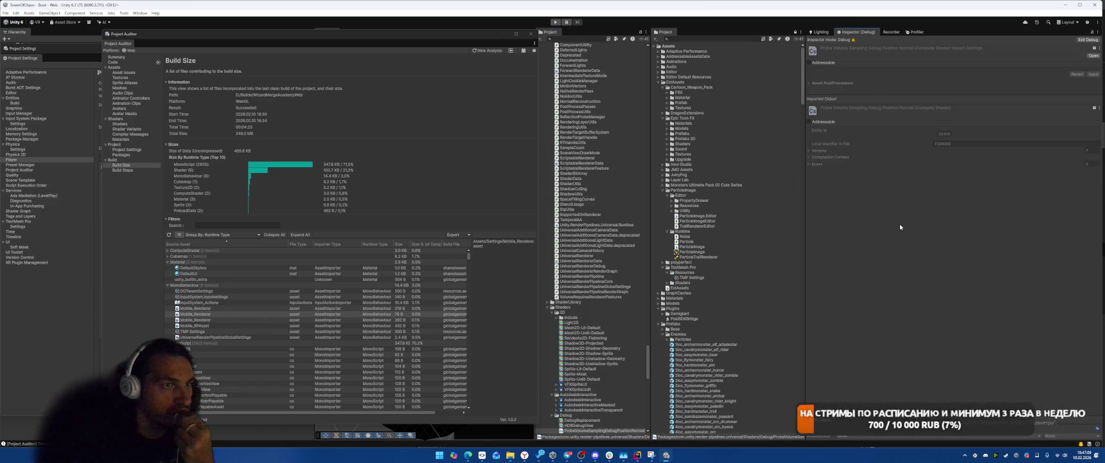
scroll(634, 246, "down", 3)
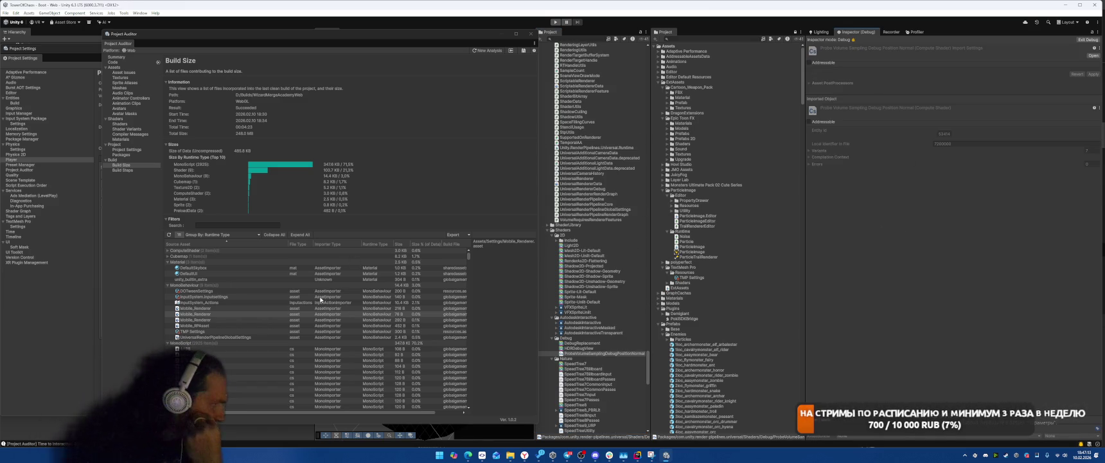
left_click(168, 251)
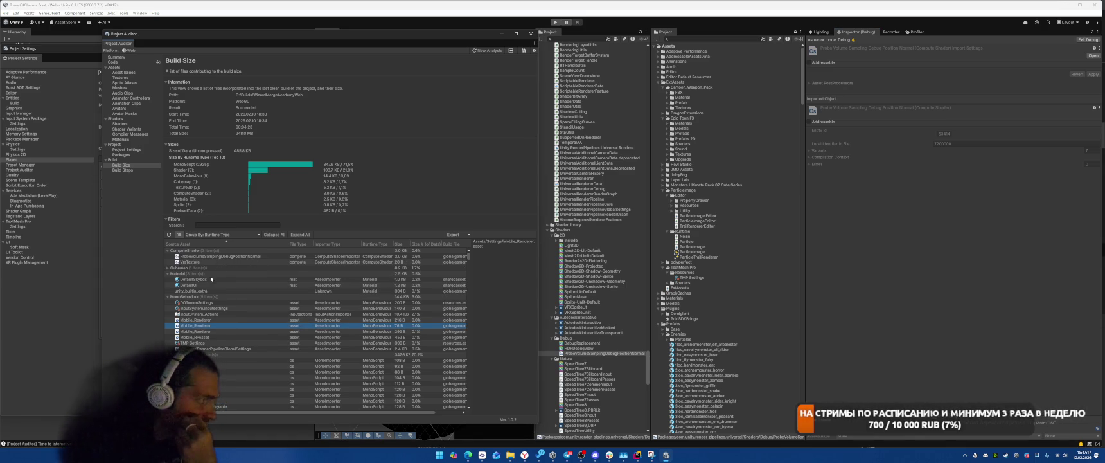
left_click(240, 256)
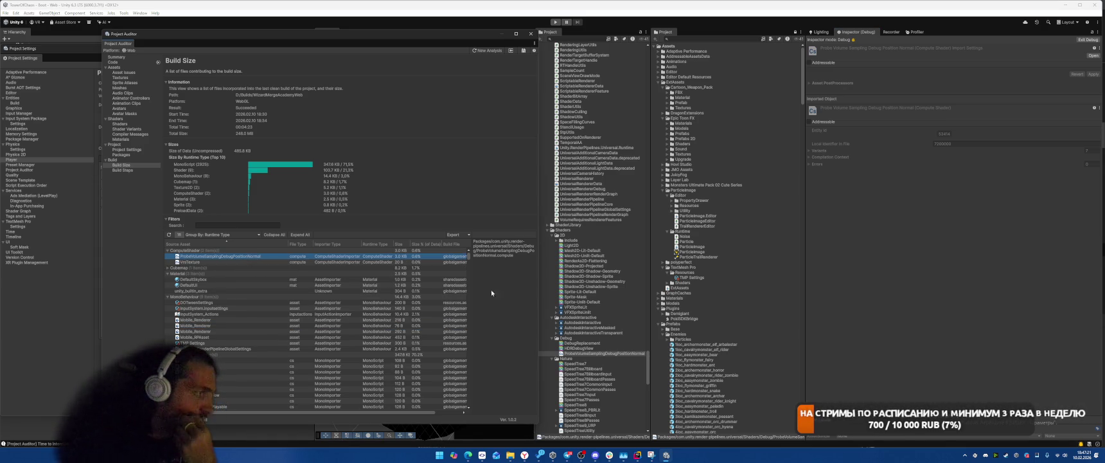
Step: Scroll the folder tree up to Assets/Settings and inspect Mobile_Renderer's renderer data
scroll(543, 269, "up", 15)
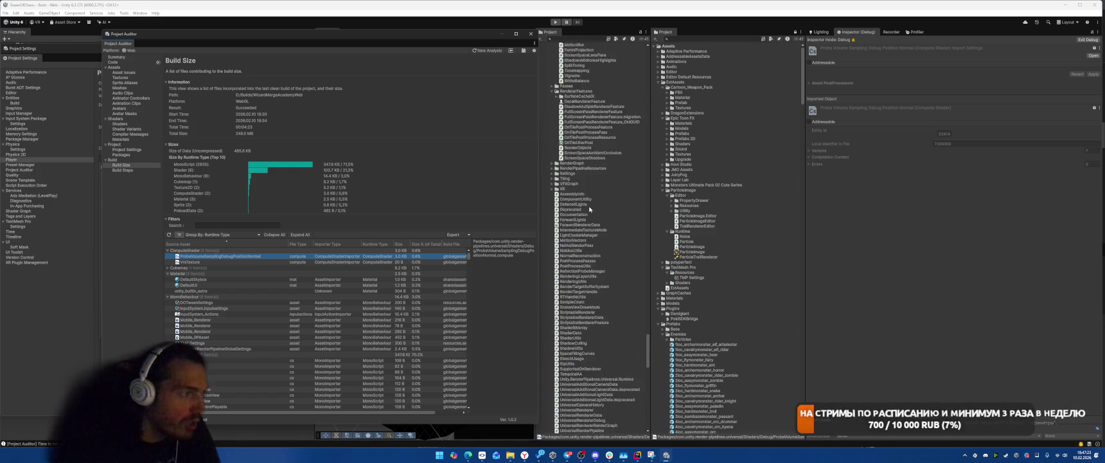
scroll(548, 117, "up", 15)
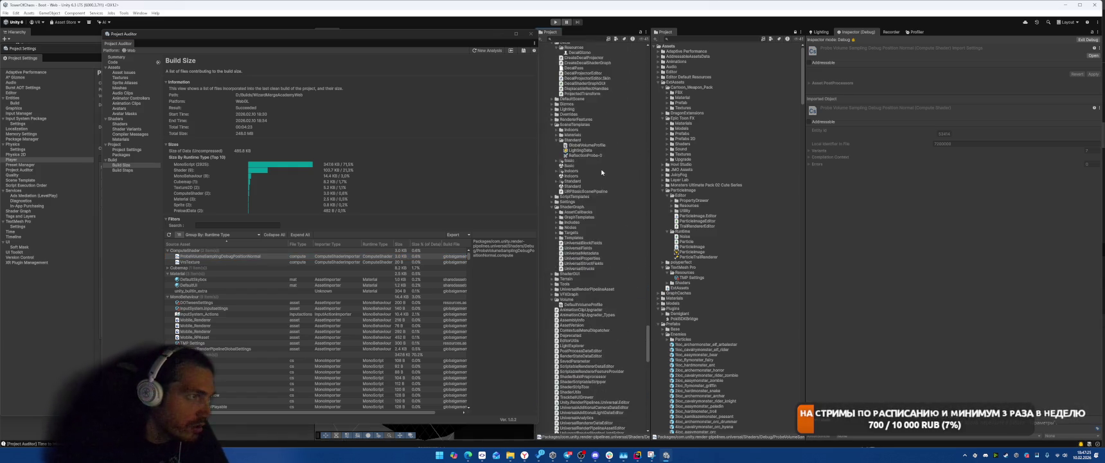
scroll(601, 172, "up", 15)
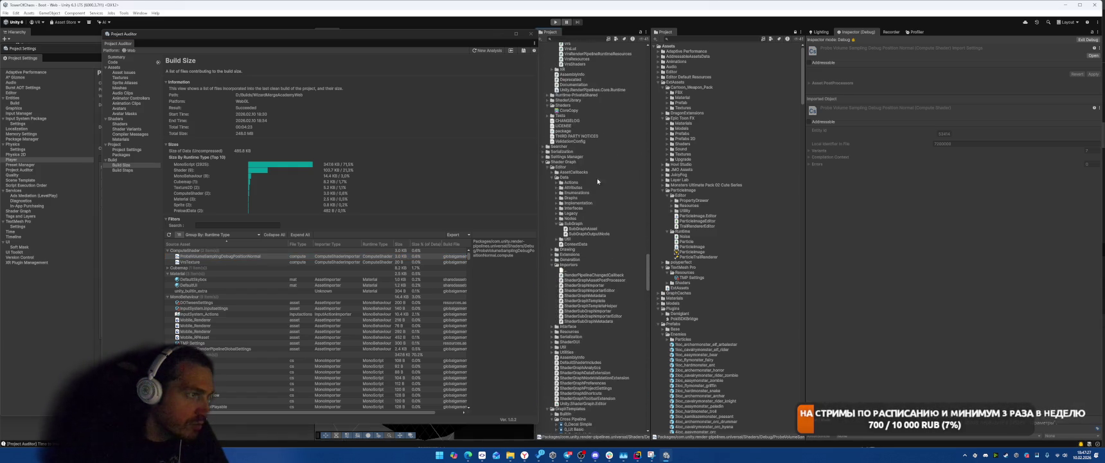
left_click_drag(648, 262, 647, 90)
scroll(615, 229, "up", 10)
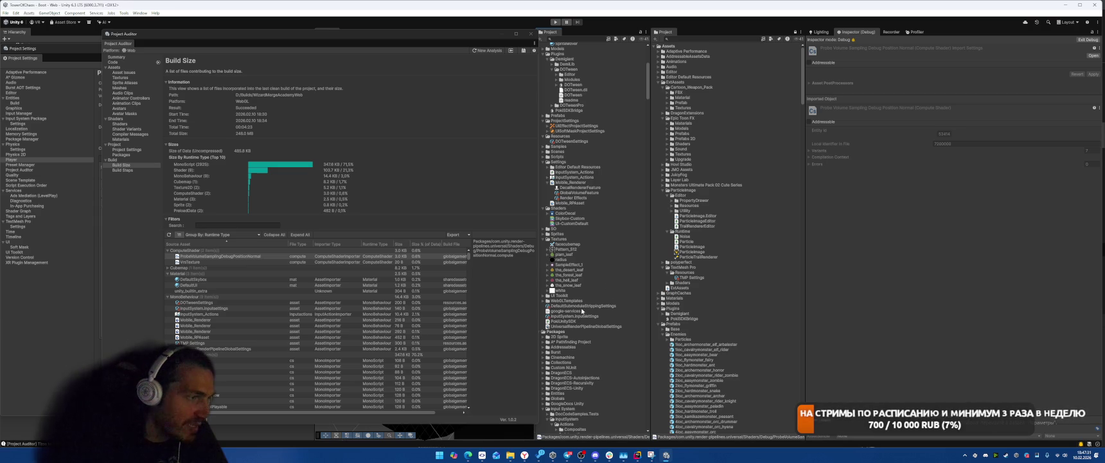
scroll(603, 186, "up", 2)
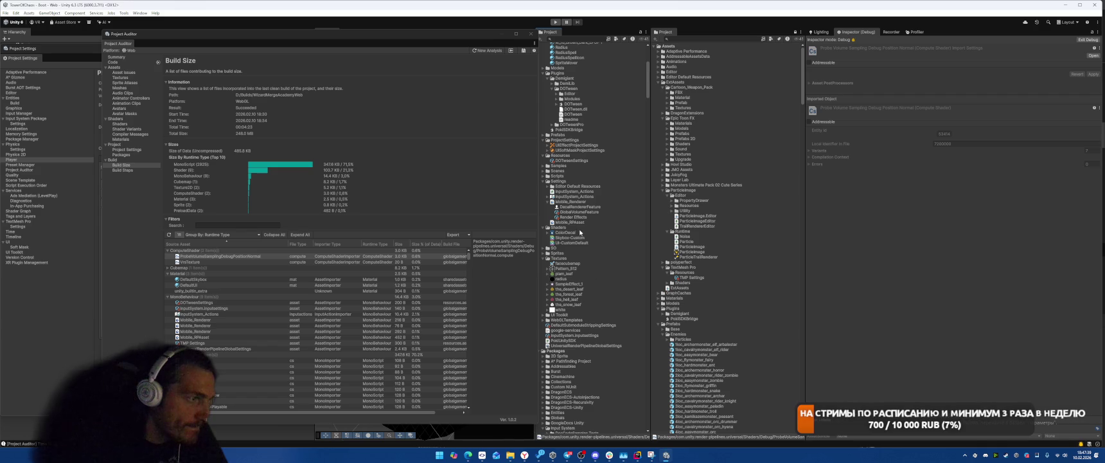
left_click(572, 202)
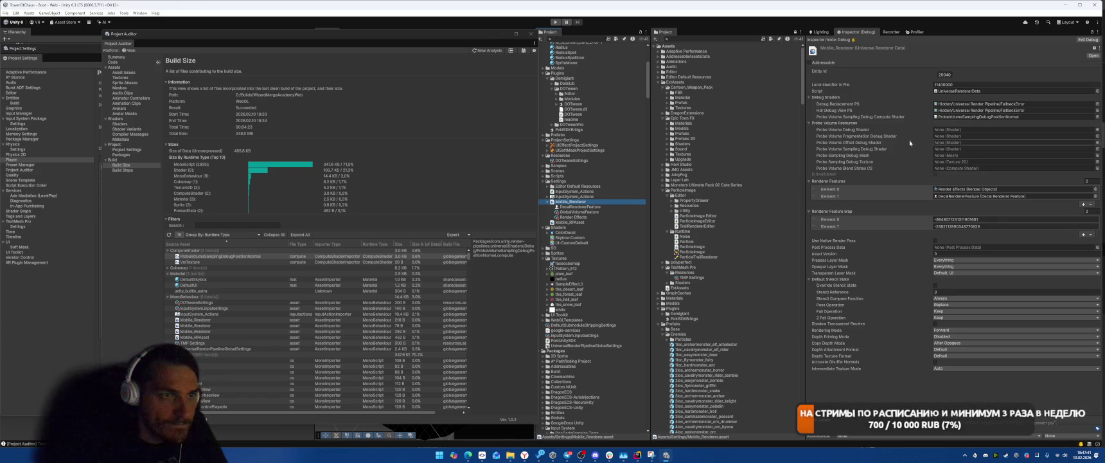
Step: Pick VrsTexture for the Probe Volume Sampling Debug Compute Shader and locate the assigned shader
left_click(1097, 116)
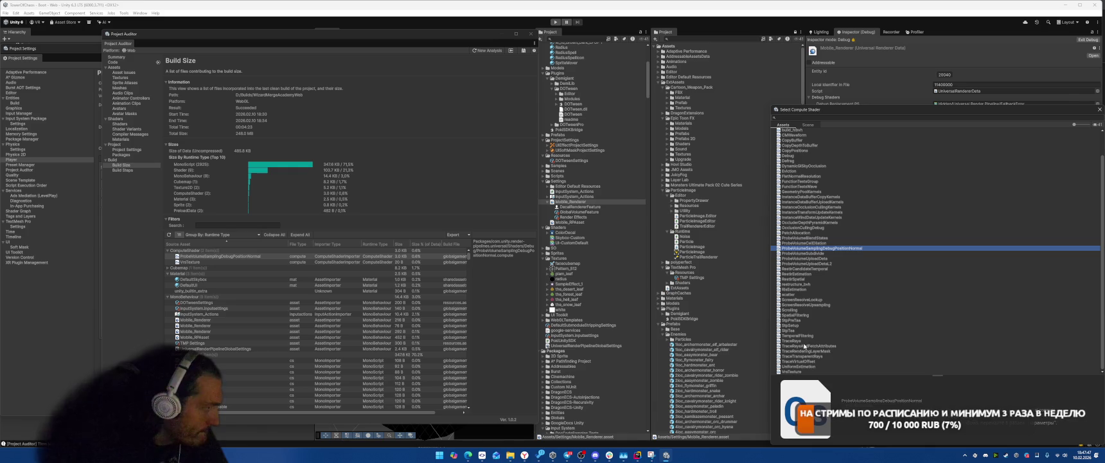
double_click(792, 371)
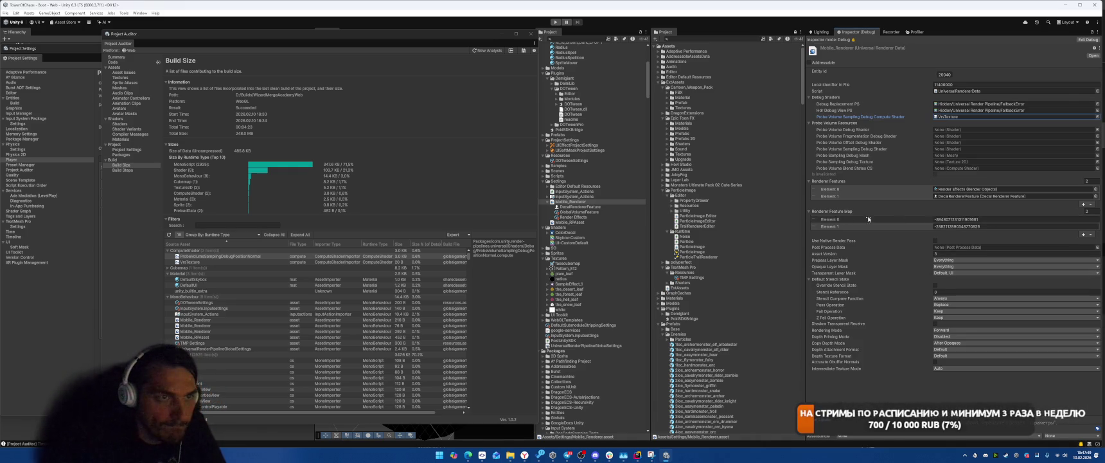
left_click(958, 189)
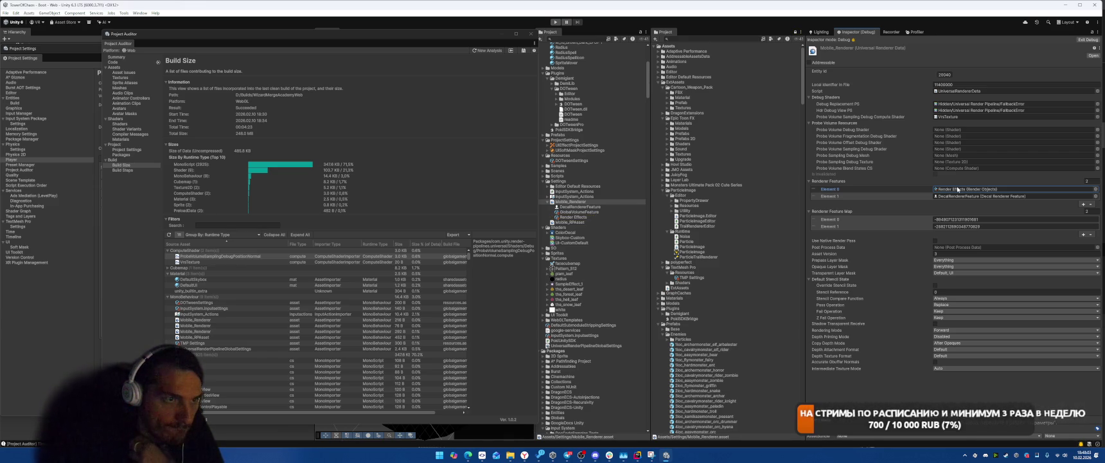
left_click(957, 117)
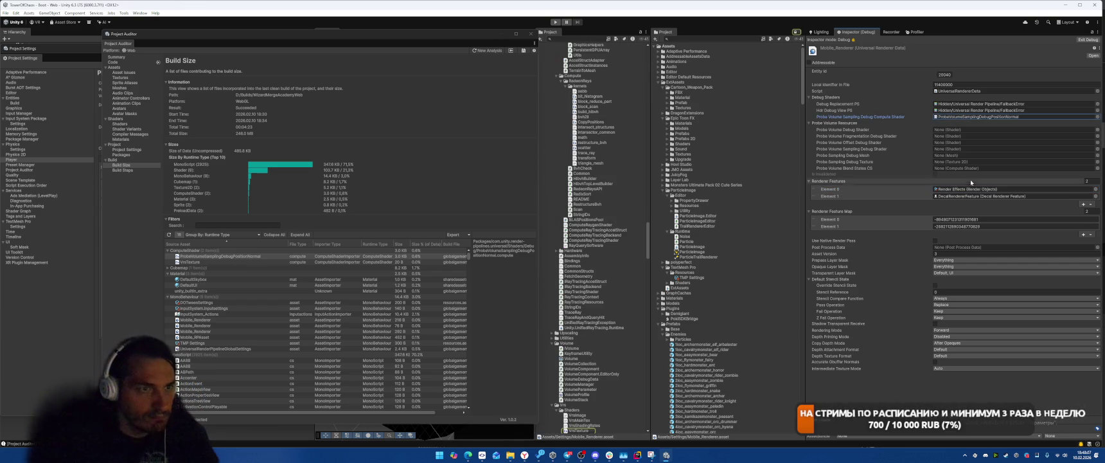
Step: Reassign VrsTexture as Mobile_Renderer's debug compute shader from the compute shader list
left_click(1098, 116)
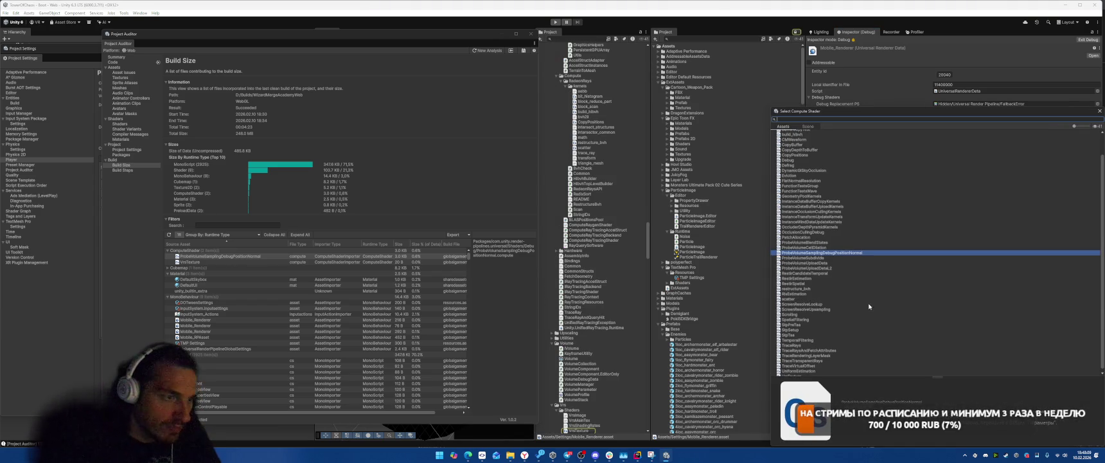
left_click(797, 373)
double_click(797, 372)
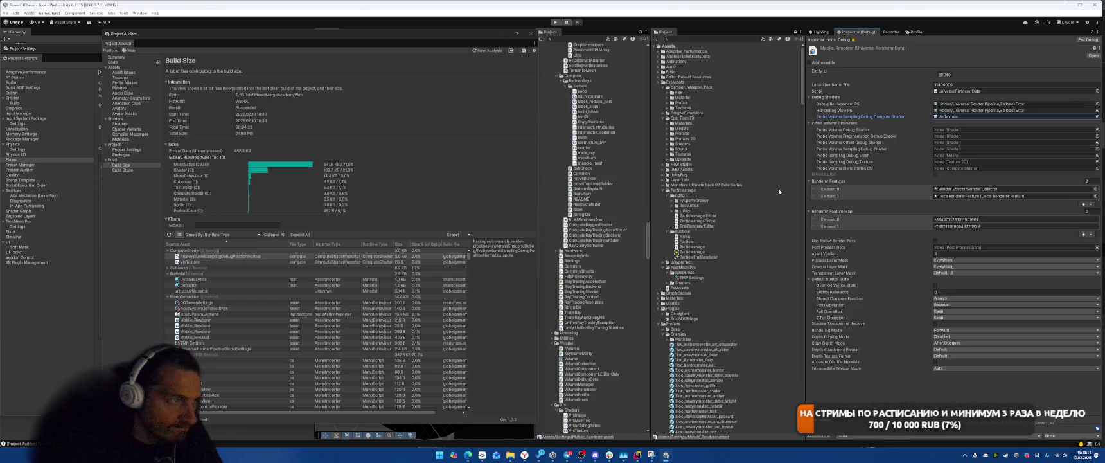
left_click(955, 189)
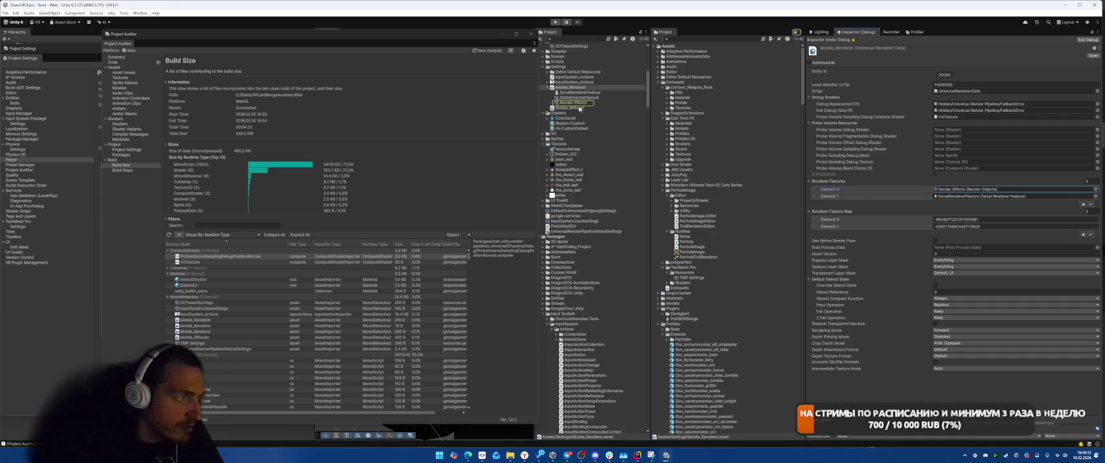
Step: Select the Render Effects sub-asset, toggle its camera offset values, and bring up the Override Shader picker
left_click(581, 103)
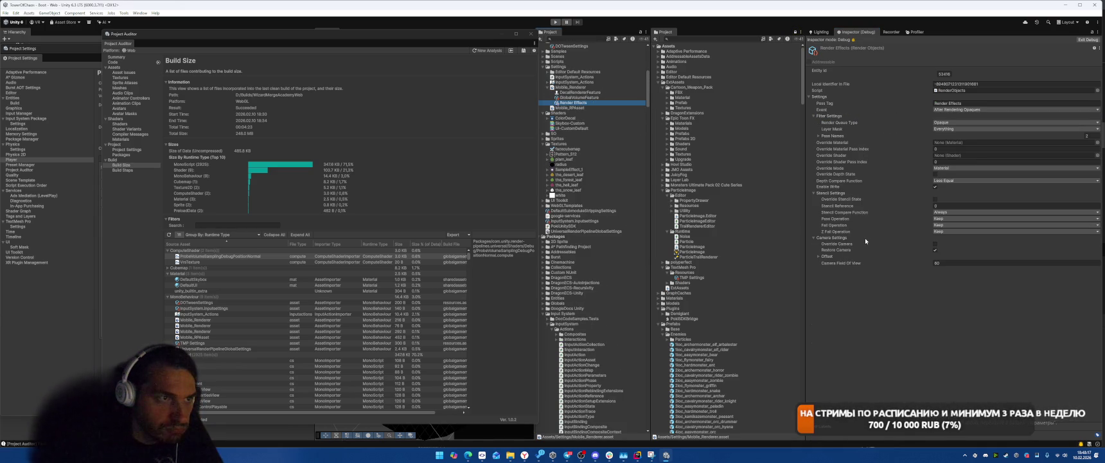
left_click(824, 257)
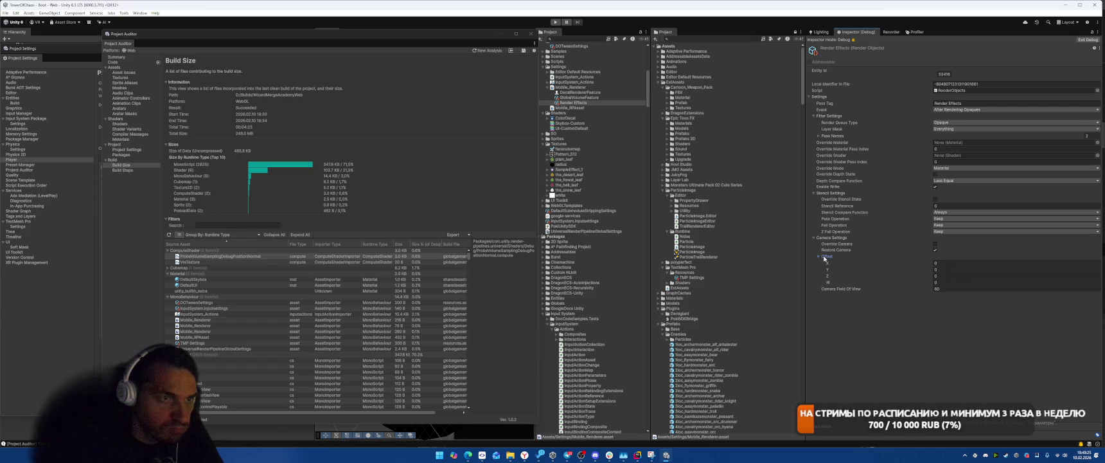
left_click(824, 257)
scroll(605, 182, "up", 3)
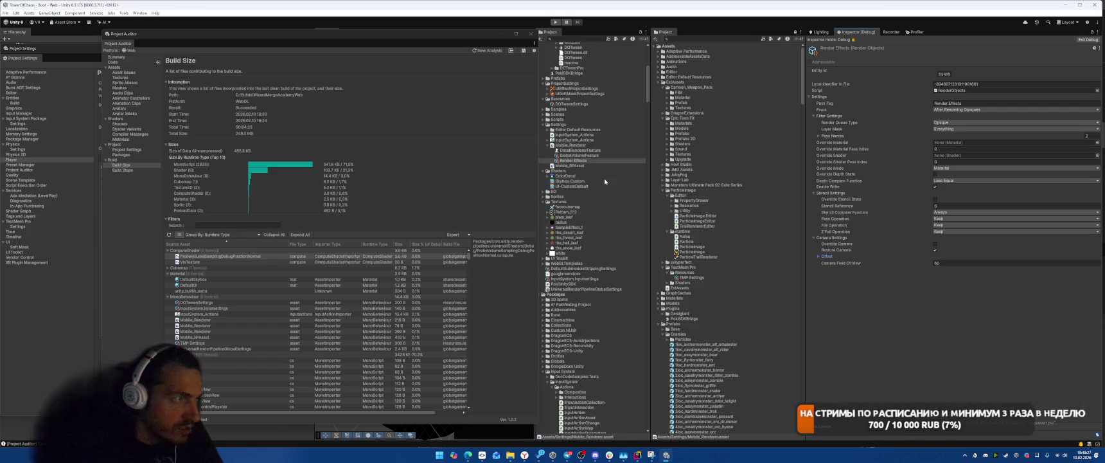
scroll(605, 182, "up", 5)
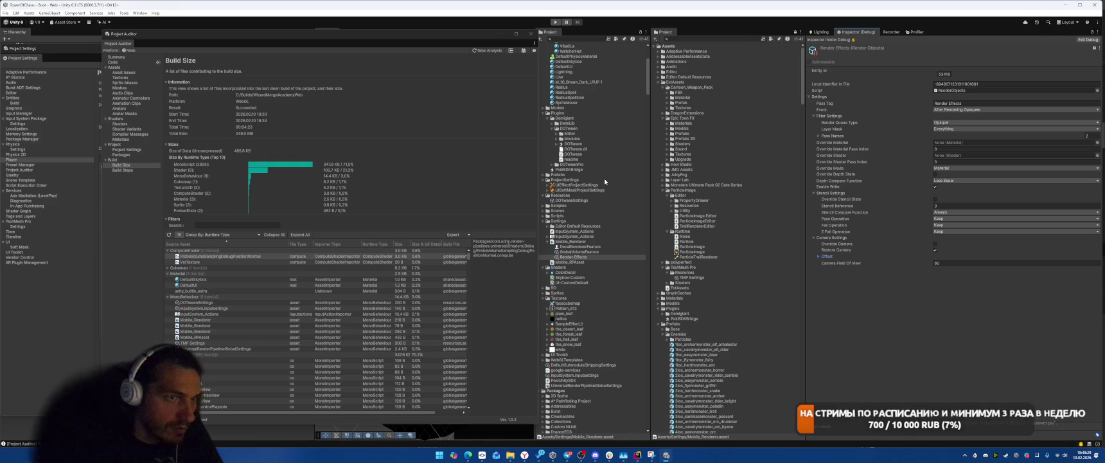
scroll(605, 182, "up", 3)
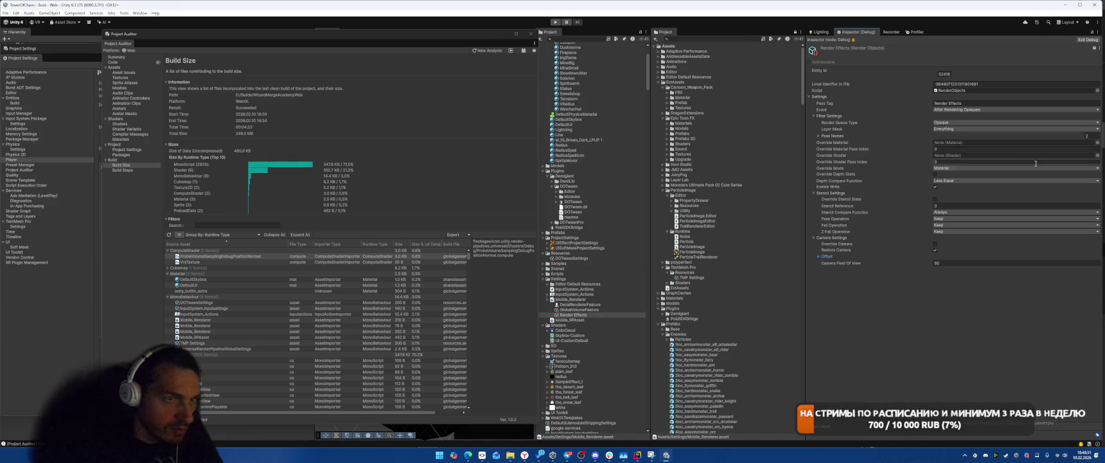
left_click(1097, 154)
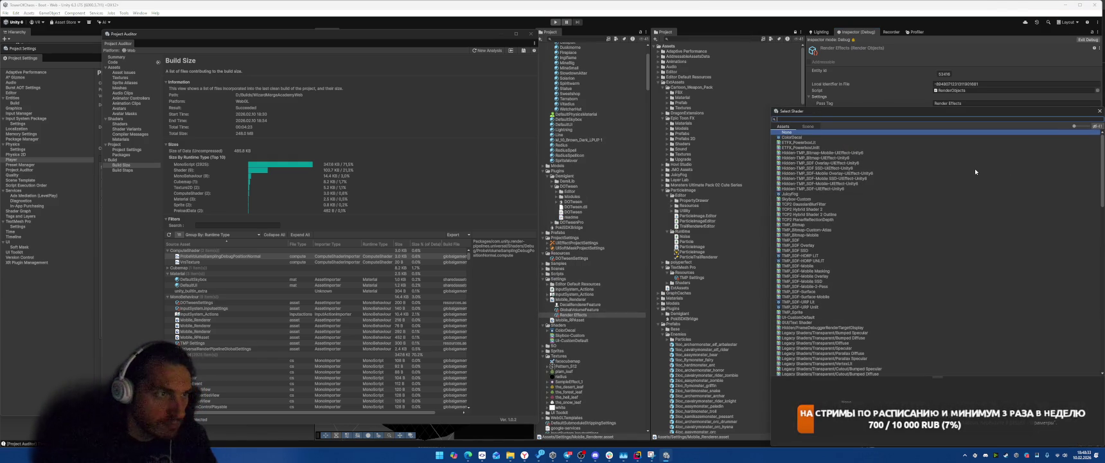
Step: Search 'fa' to set override shader FallbackError, then drag DefaultUI onto Override Material
type("fallb")
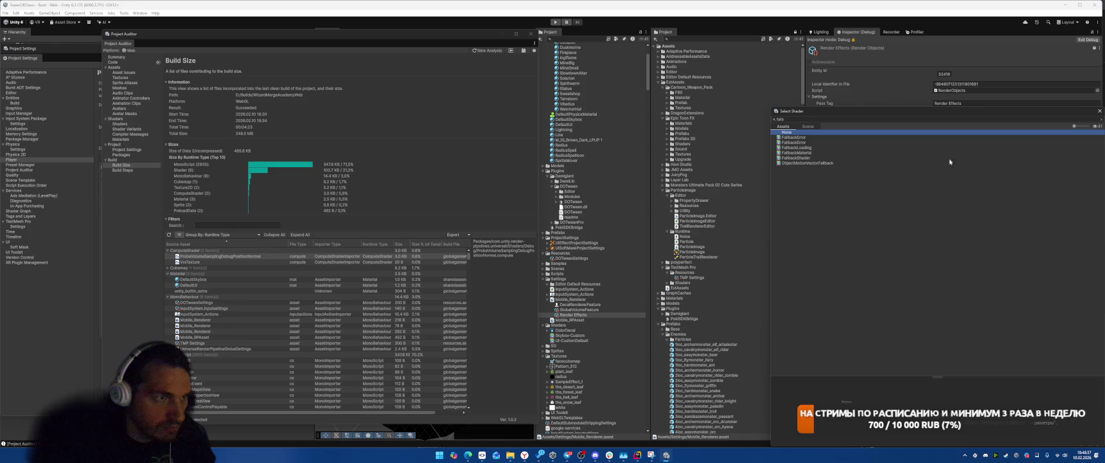
key("Down")
key("Down")
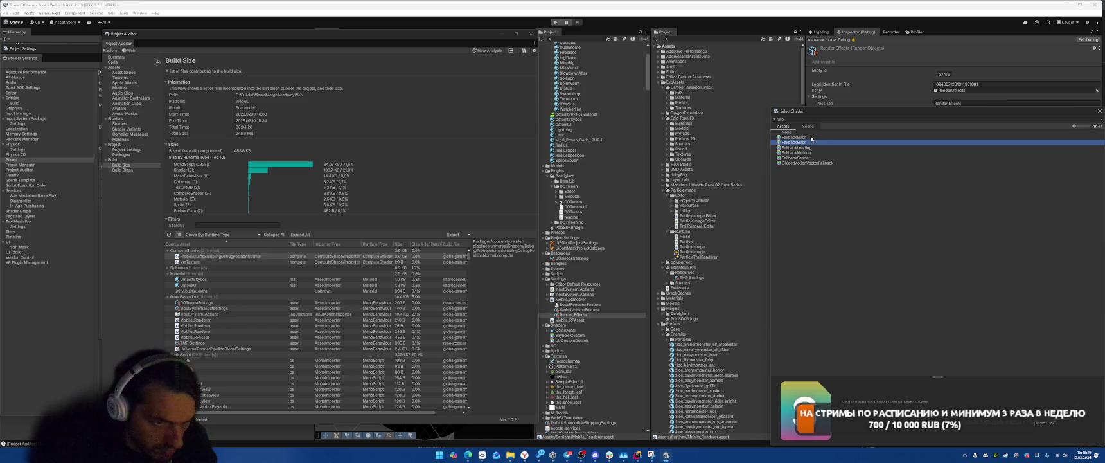
key("Up")
key("Down")
key("Return")
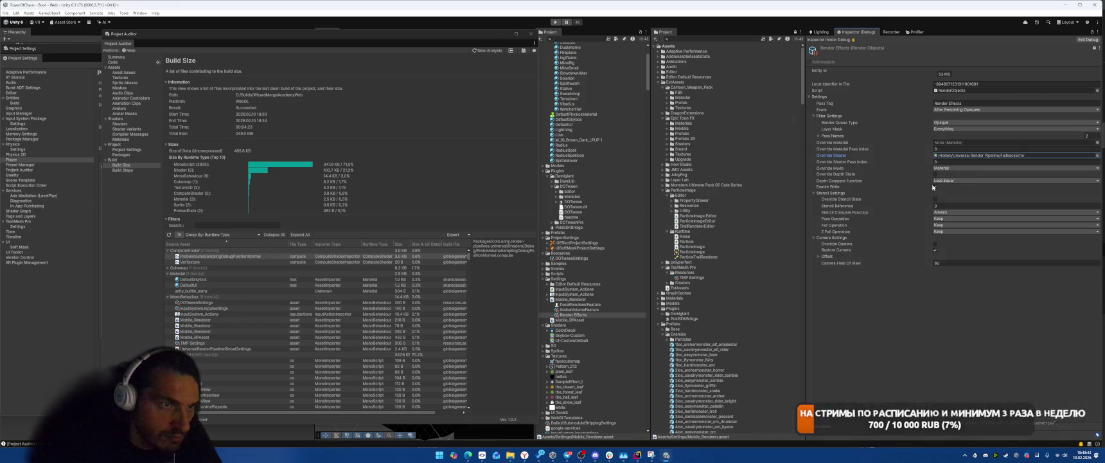
scroll(619, 225, "up", 5)
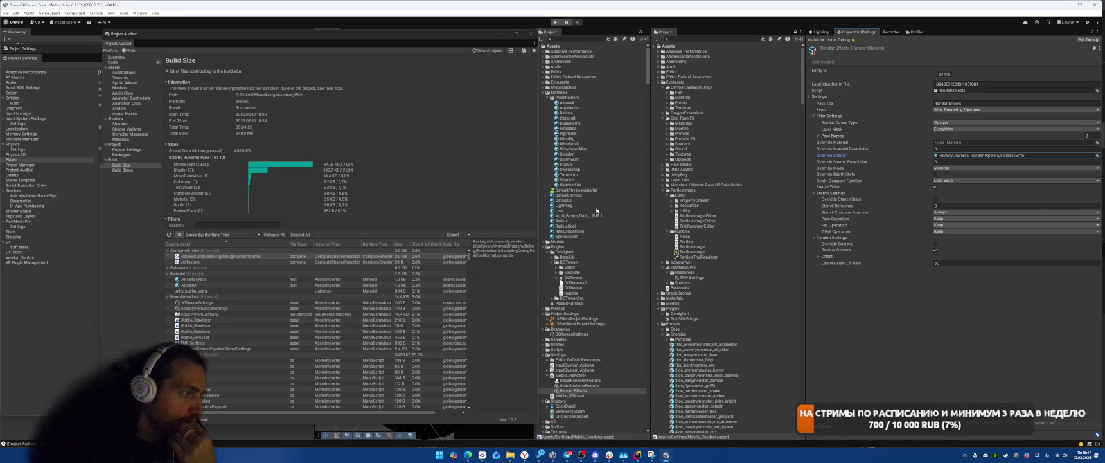
mouse_move(565, 200)
left_mouse_down()
mouse_move(835, 151)
mouse_move(1003, 143)
left_mouse_up()
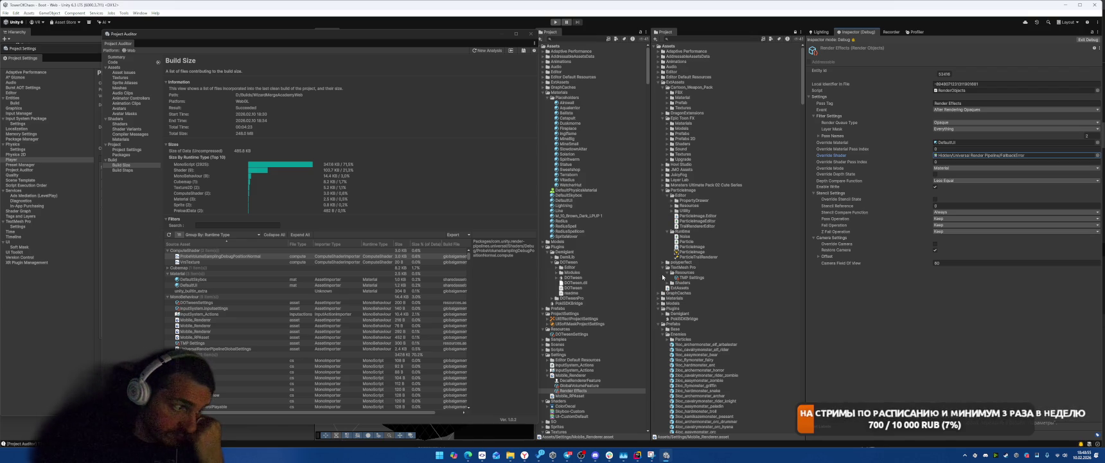
Step: Set the Decal Renderer Feature's D Buffer surface data to Albedo, keeping normal blend at Low
left_click(603, 385)
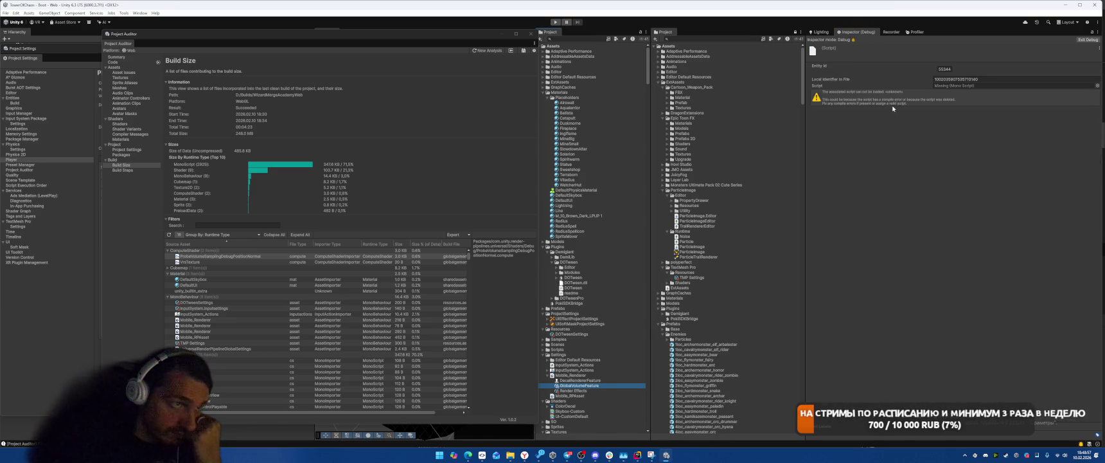
left_click(583, 381)
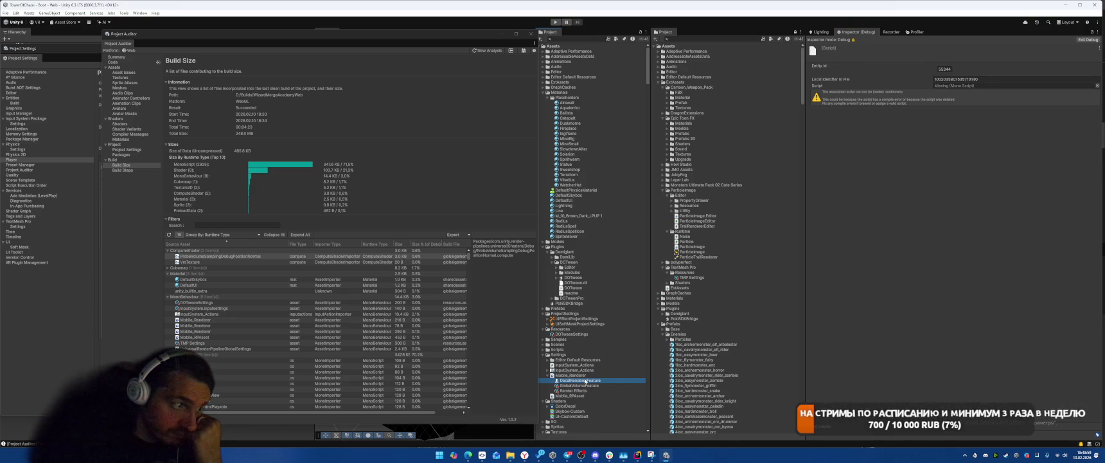
left_click(811, 96)
left_click(833, 129)
left_click(830, 121)
left_click(951, 129)
left_click(951, 136)
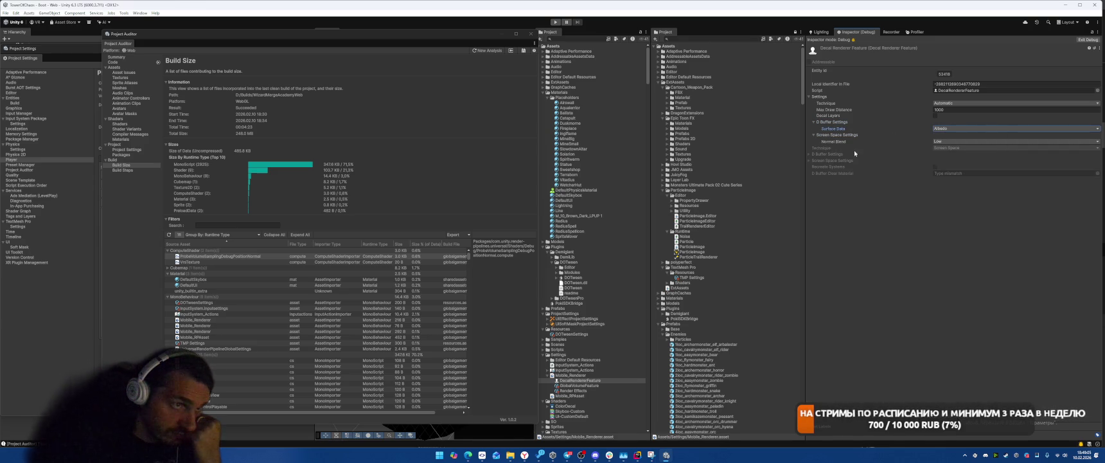
left_click(951, 141)
left_click(945, 147)
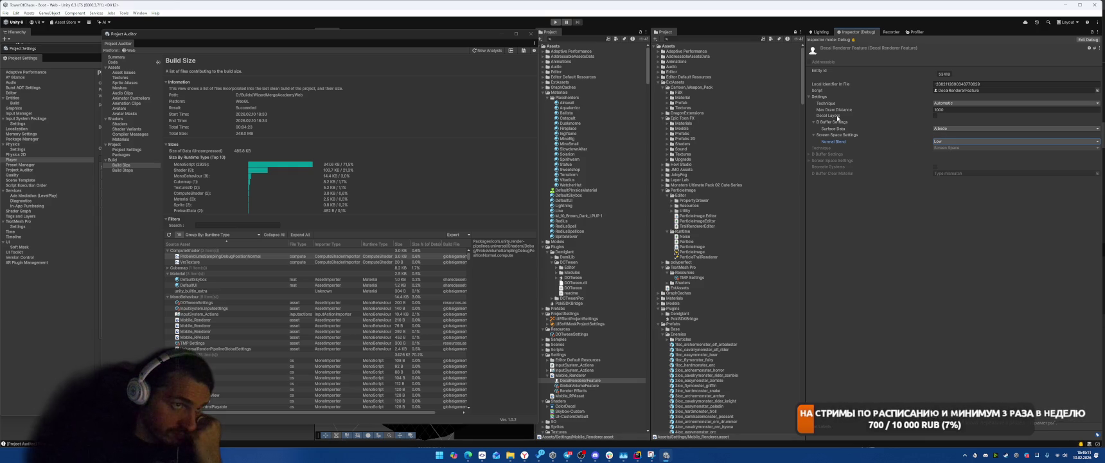
Step: Close the InputSystem_Actions editor that was opened by mistake
double_click(575, 369)
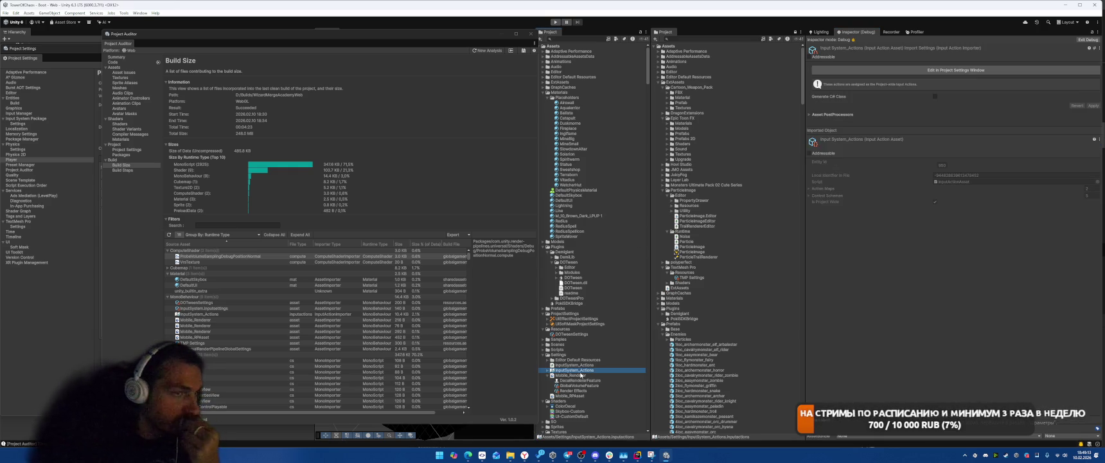
left_click(826, 108)
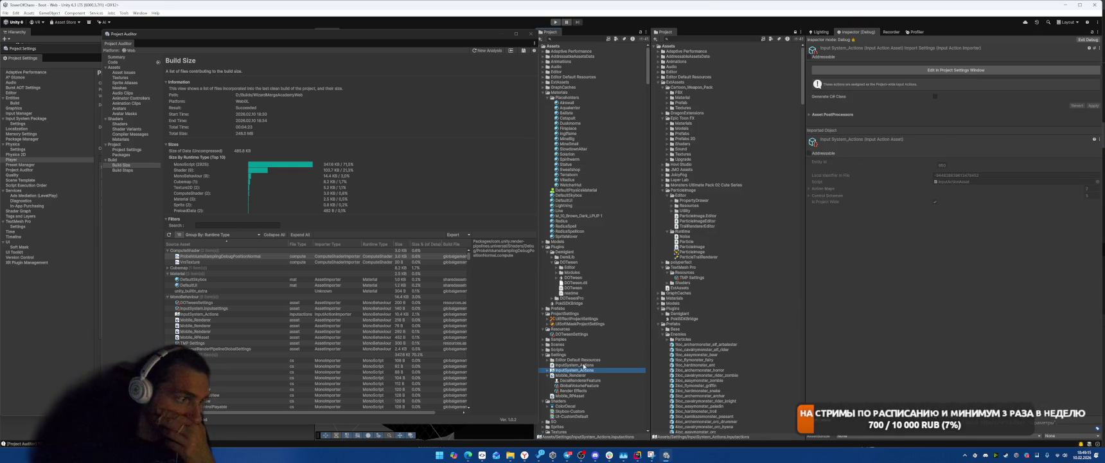
key("Down")
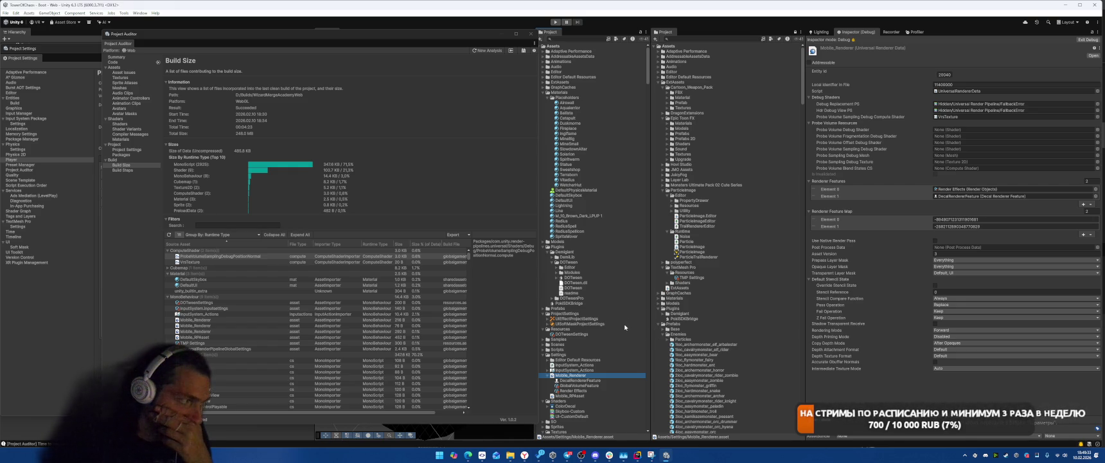
Step: Open the DefaultSkybox and DefaultUI materials from the size report and select unity_builtin_extra
left_click(277, 280)
double_click(277, 280)
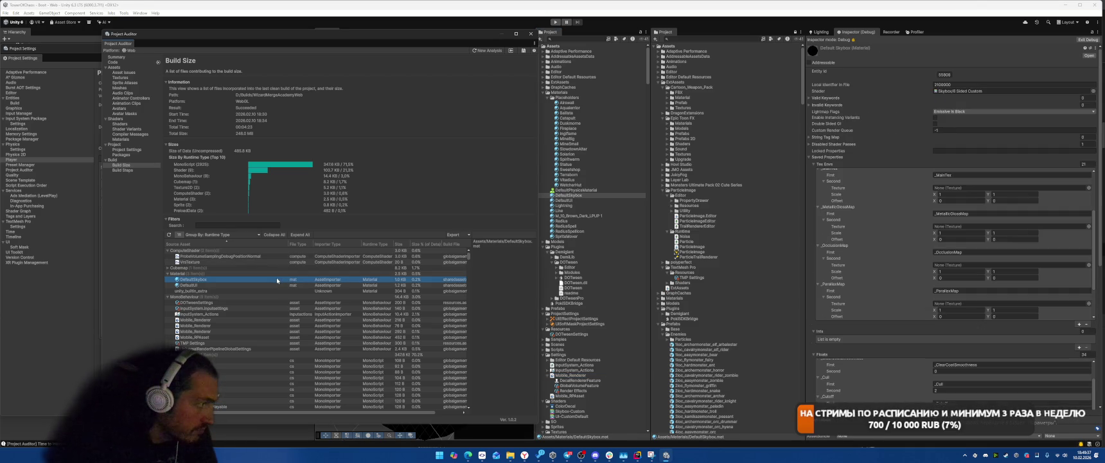
double_click(272, 283)
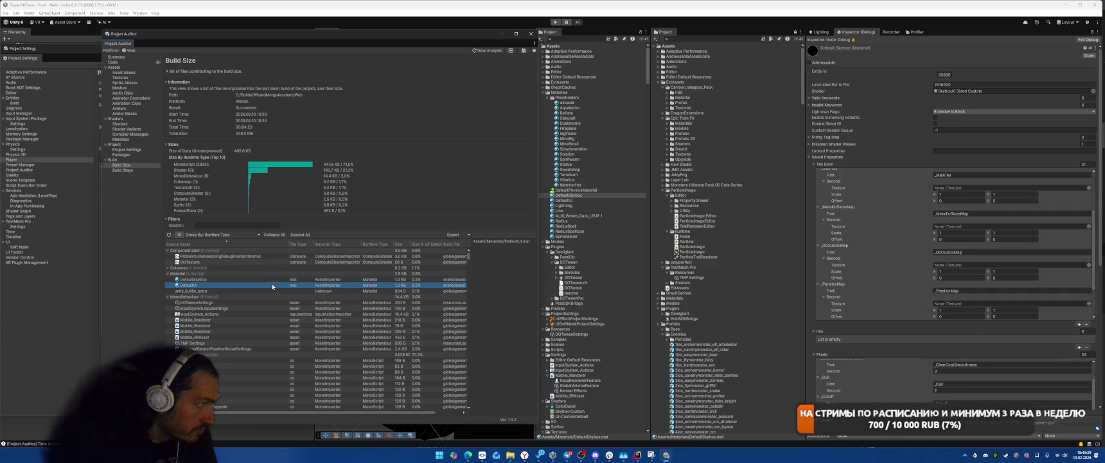
left_click(261, 291)
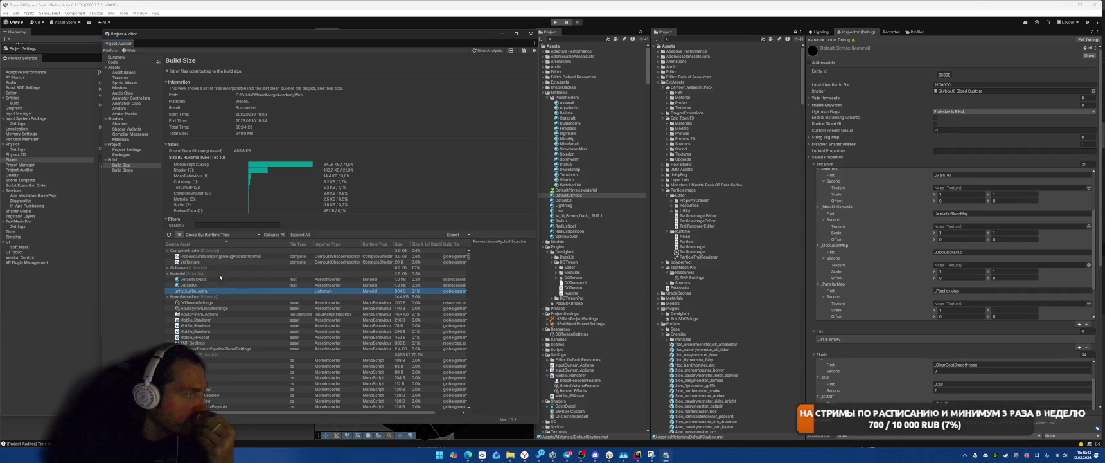
Step: Expand the Cubemap group and check the facecubemap asset's source path
left_click(203, 267)
key("Right")
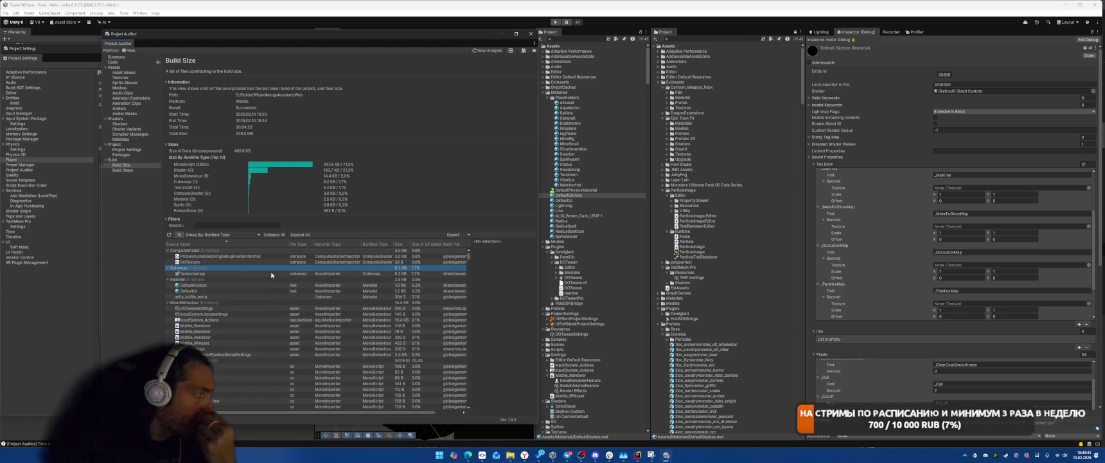
left_click(271, 274)
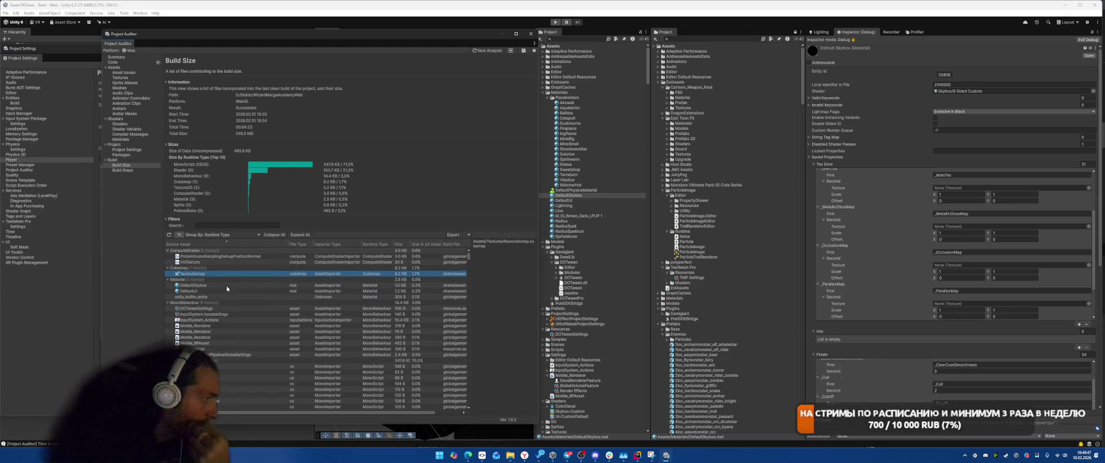
left_click(209, 235)
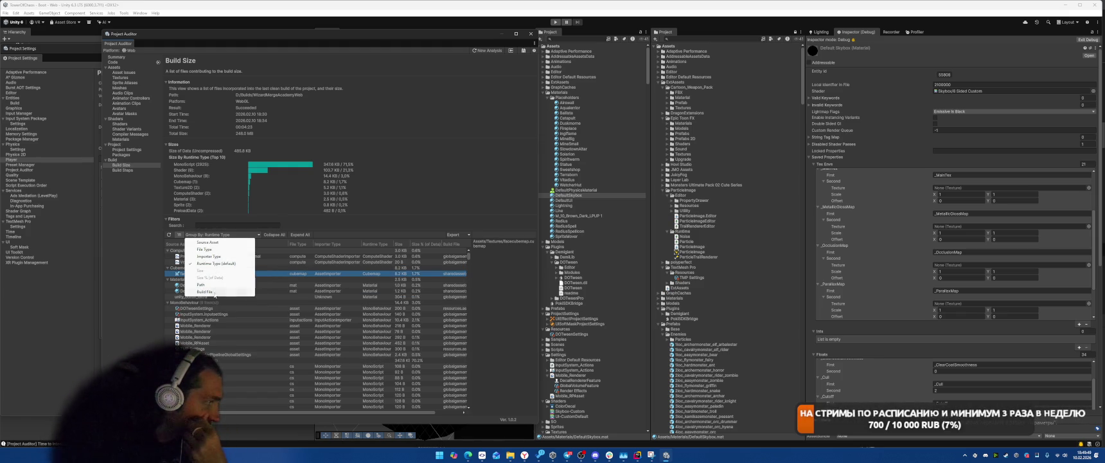
Step: Group the report by Build File and expand sharedassets0.assets and resources.assets
left_click(214, 297)
left_click(231, 235)
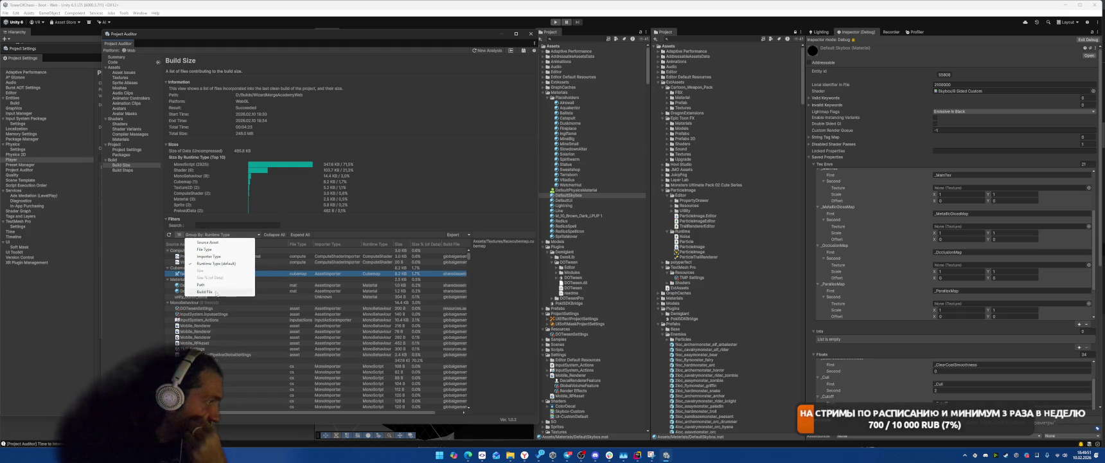
left_click(210, 292)
left_click(342, 257)
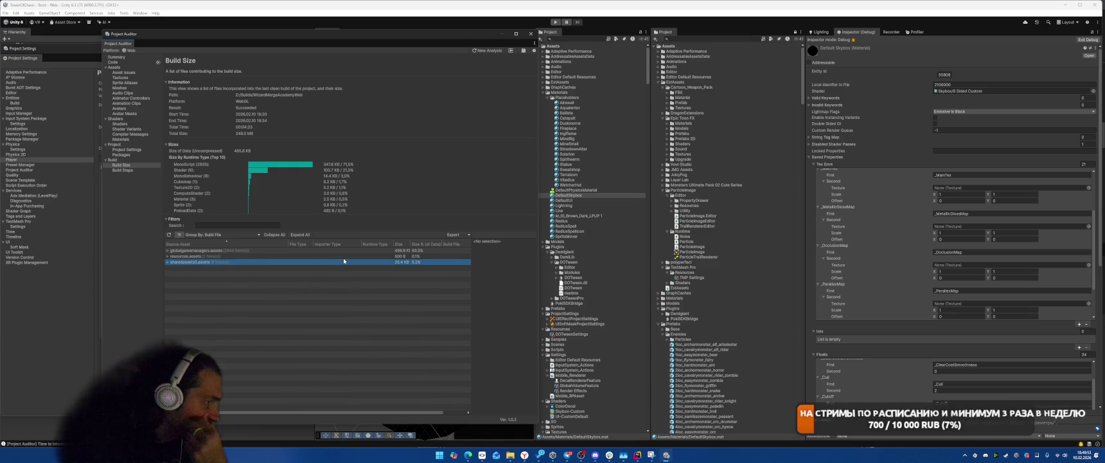
key("Right")
key("Up")
key("Right")
Step: Check the TMP Settings, Pattern_512 and white texture paths, then expand globalgamemanagers.assets
key("Down")
key("Down")
key("Down")
key("Down")
key("Down")
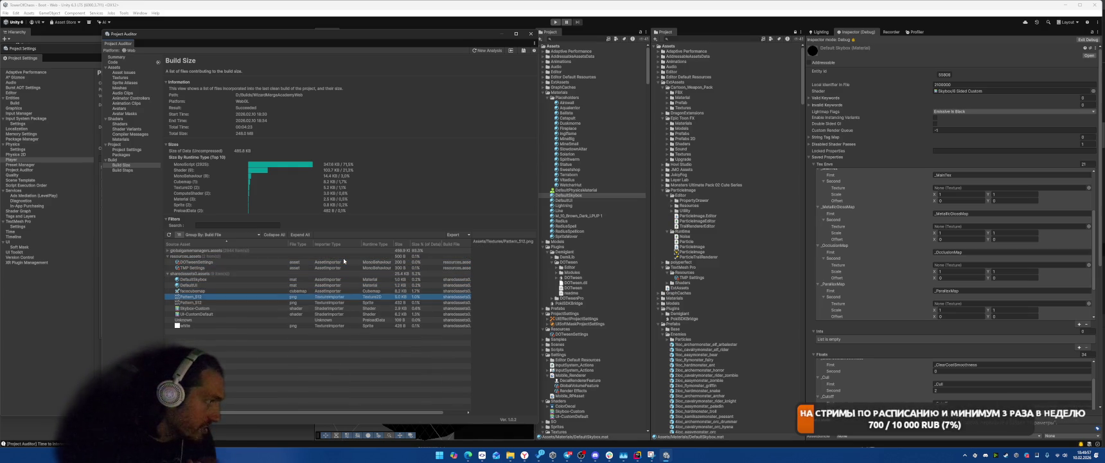
key("Down")
key("Down")
key("Up")
key("Up")
key("Up")
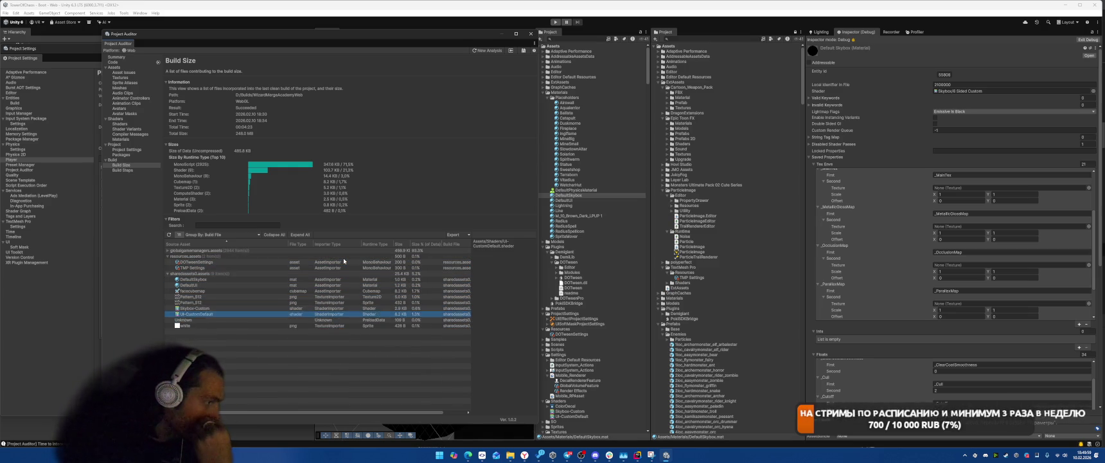
key("Up")
key("Down")
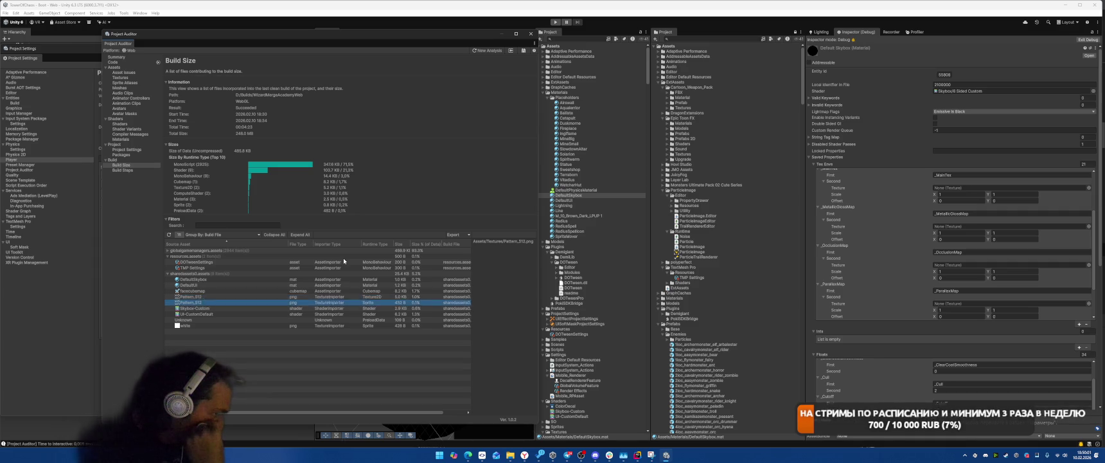
key("Down")
key("Down")
key("Down")
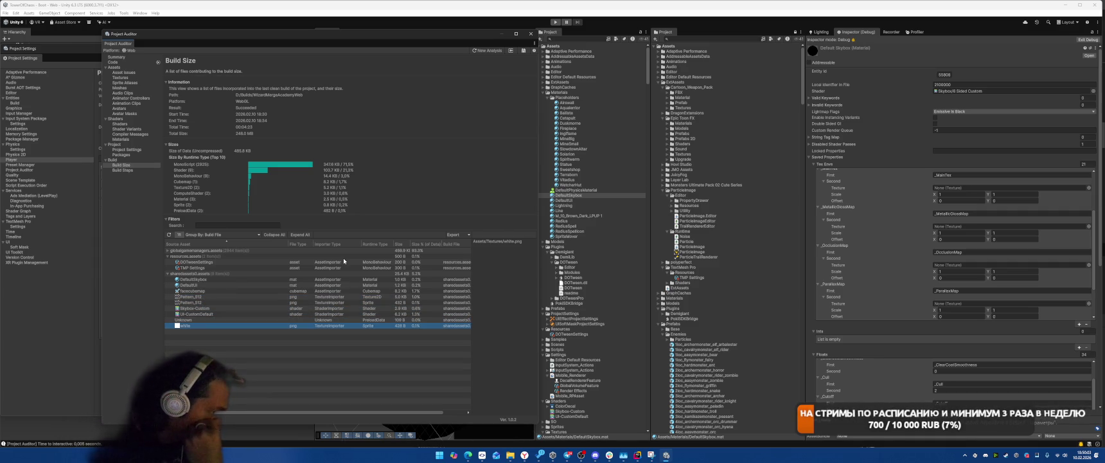
left_click(167, 251)
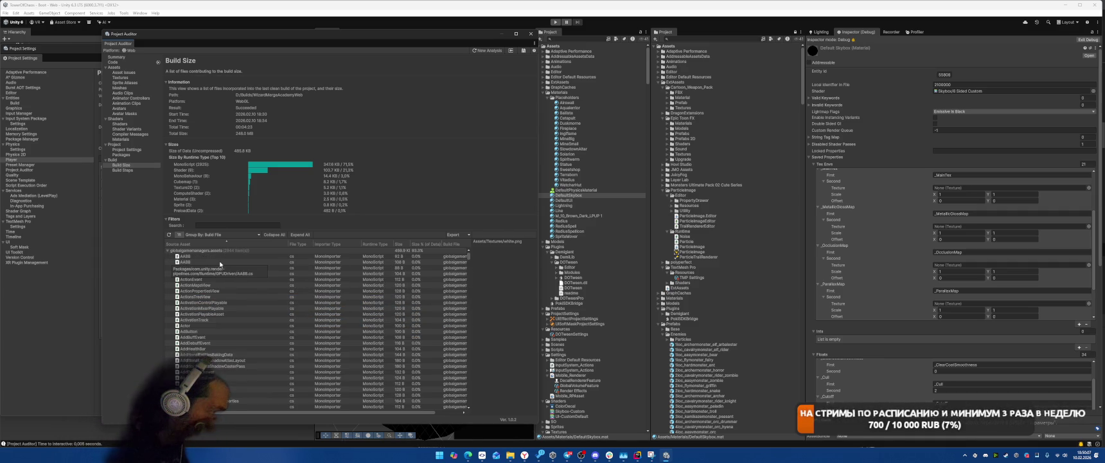
Step: Trace the unity_builtin, UniqueComponentAttribute and UniversalRenderPipelineGlobalSettings entries in the Build Size list
mouse_move(469, 261)
left_mouse_down()
mouse_move(471, 399)
mouse_move(389, 384)
left_mouse_up()
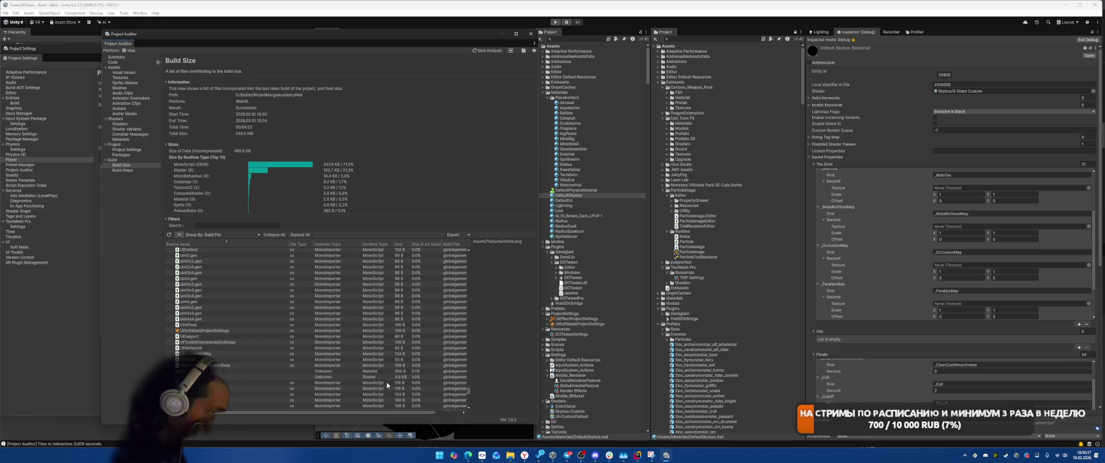
scroll(379, 372, "up", 5)
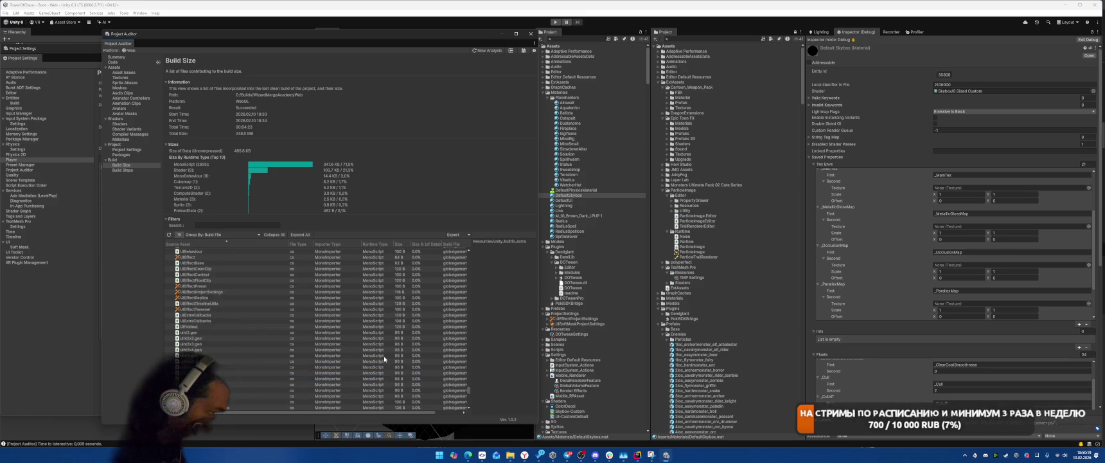
scroll(384, 360, "down", 5)
left_click(372, 357)
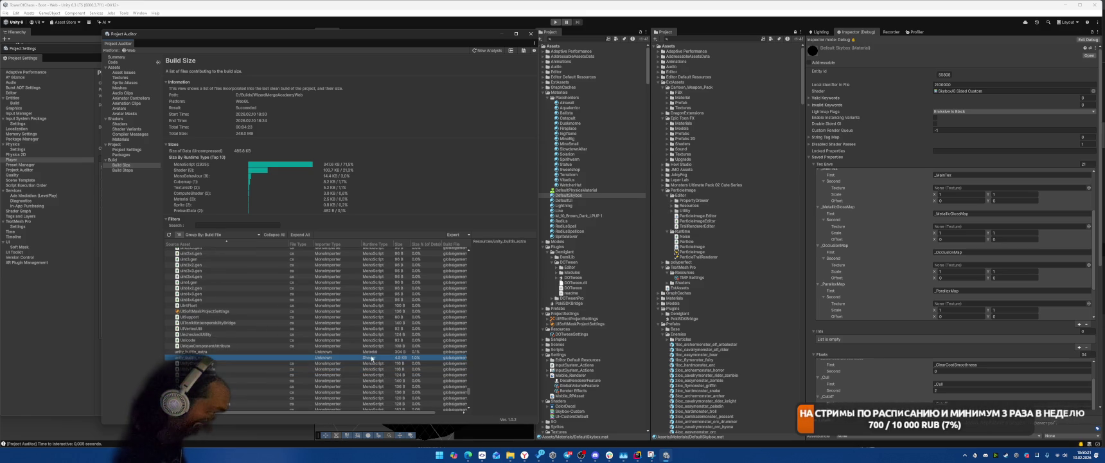
left_click(218, 347)
scroll(340, 350, "down", 3)
scroll(393, 339, "down", 5)
left_click(376, 299)
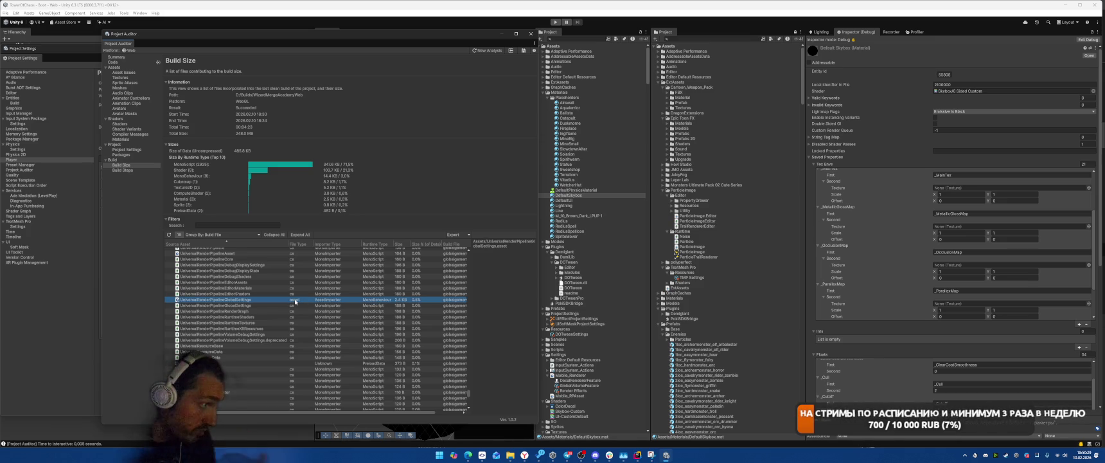
Step: Select the UniversalRenderPipelineGlobalSettings asset in the Project window and expand its first settings element
scroll(554, 306, "down", 3)
left_click(574, 424)
left_click(828, 218)
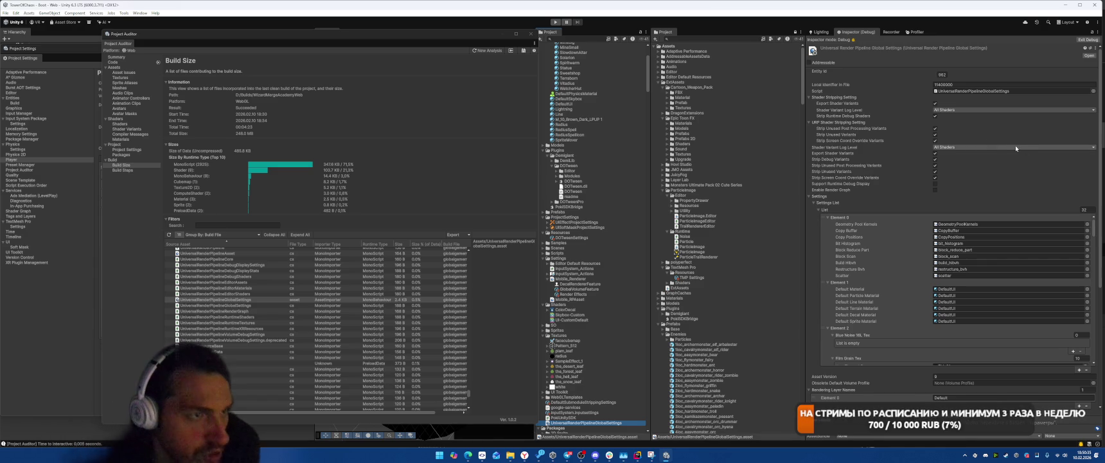
Step: Review the full Project Auditor Build Size report by scrolling through its entries
scroll(982, 208, "down", 5)
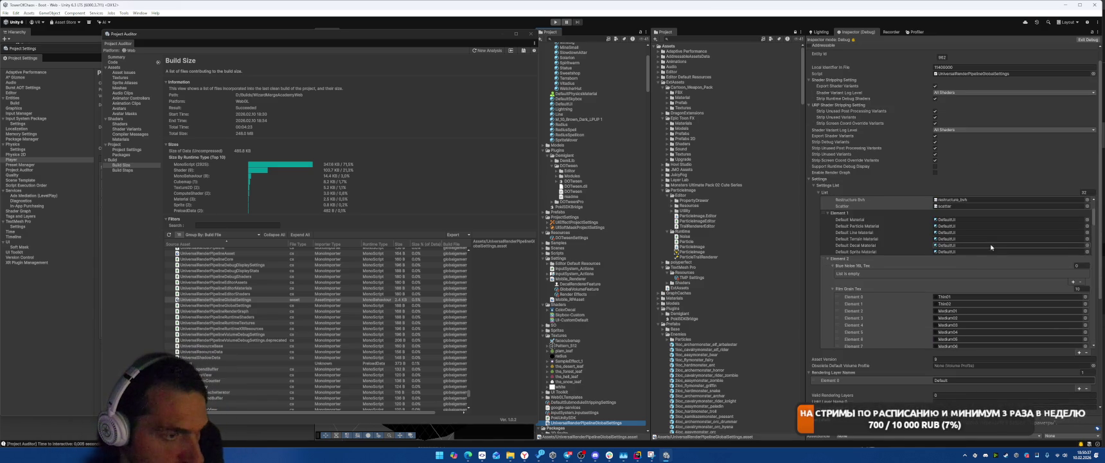
scroll(987, 248, "down", 8)
scroll(961, 270, "down", 10)
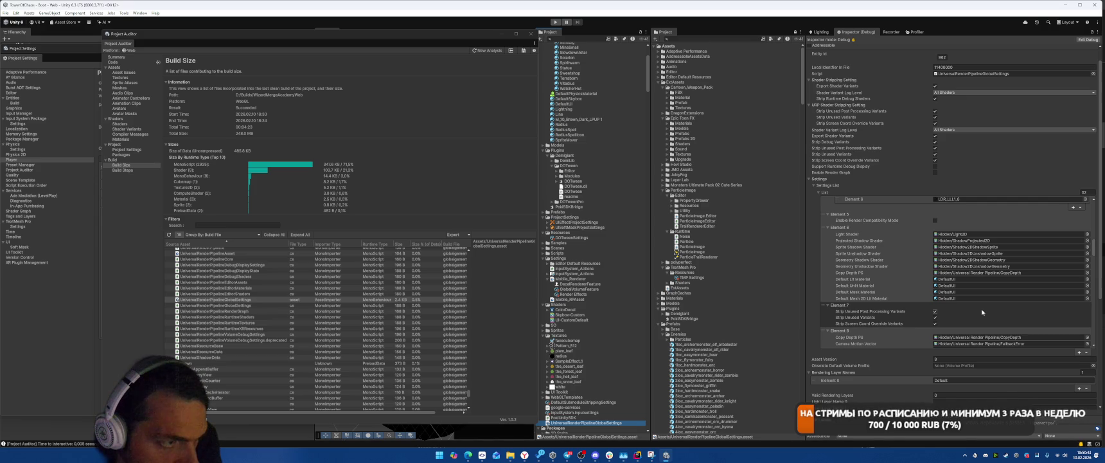
scroll(982, 312, "down", 8)
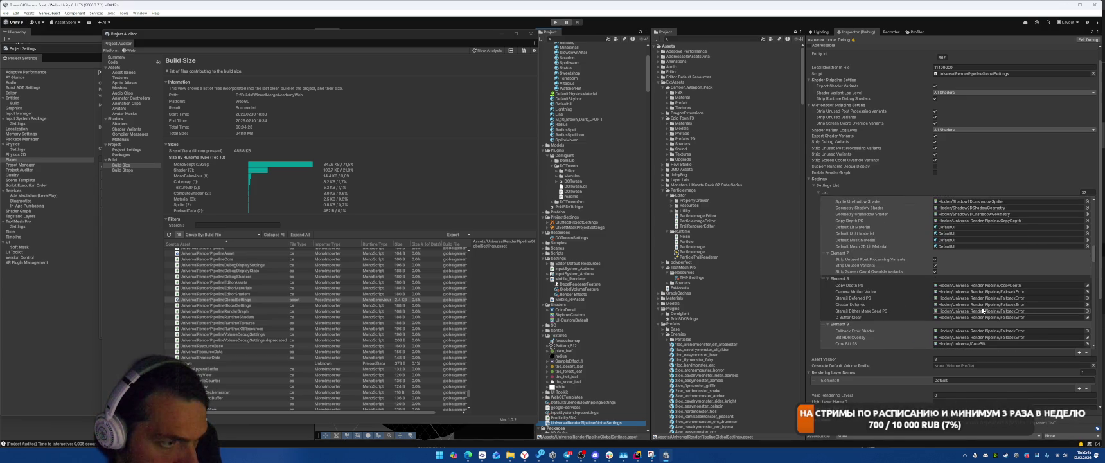
scroll(1001, 287, "down", 2)
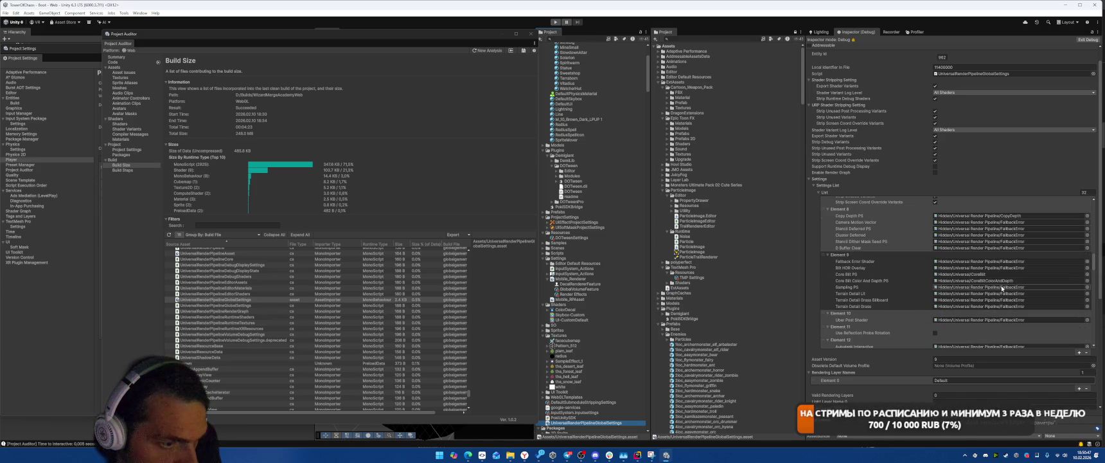
scroll(1002, 288, "down", 15)
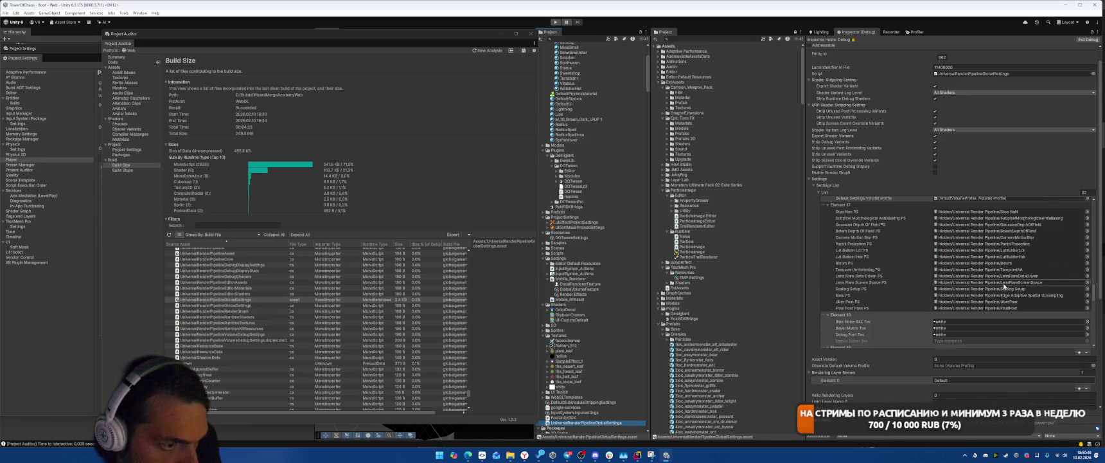
scroll(1004, 287, "down", 1)
scroll(1005, 287, "down", 2)
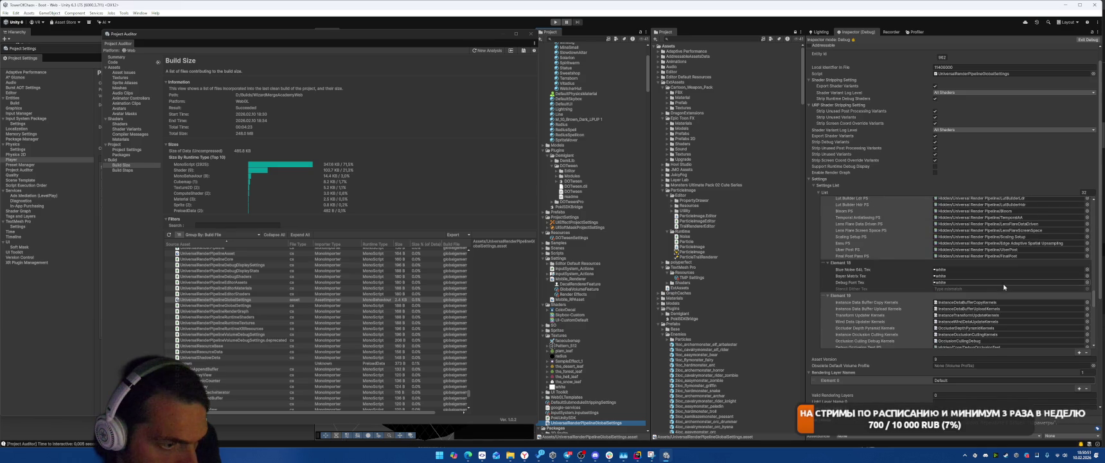
scroll(979, 290, "down", 3)
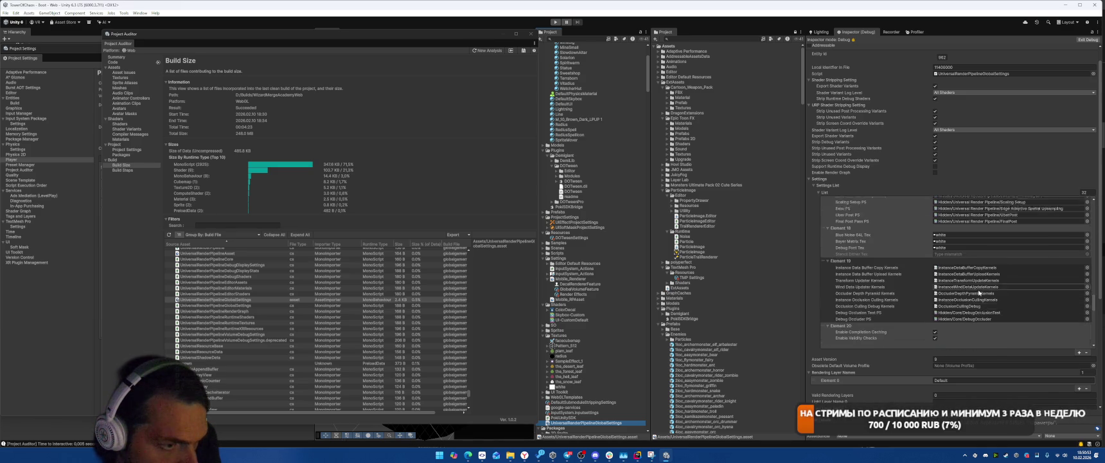
scroll(1004, 257, "down", 2)
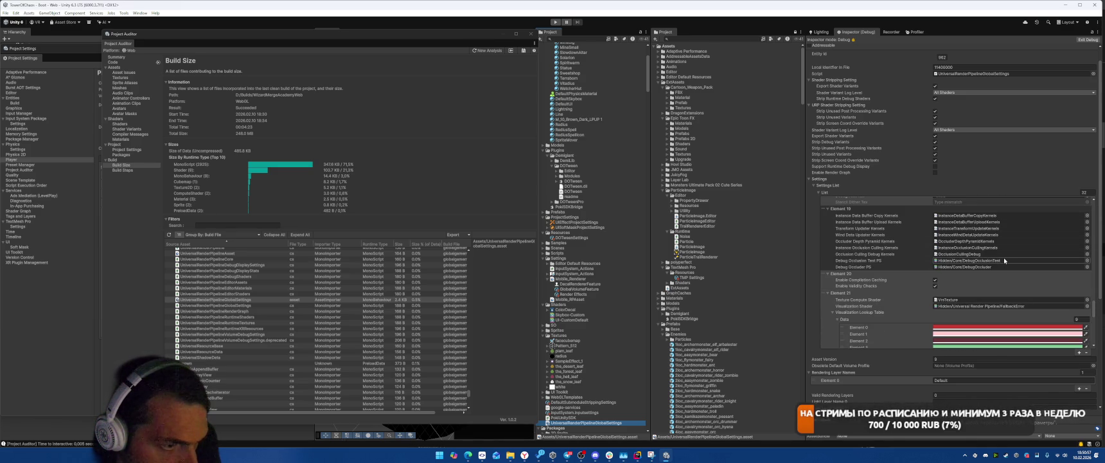
scroll(1004, 260, "down", 7)
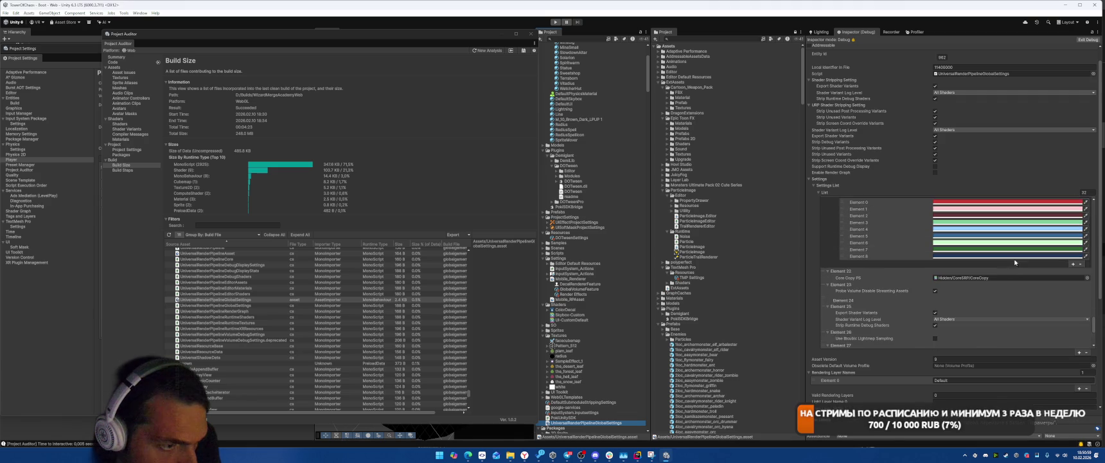
scroll(1013, 297, "down", 3)
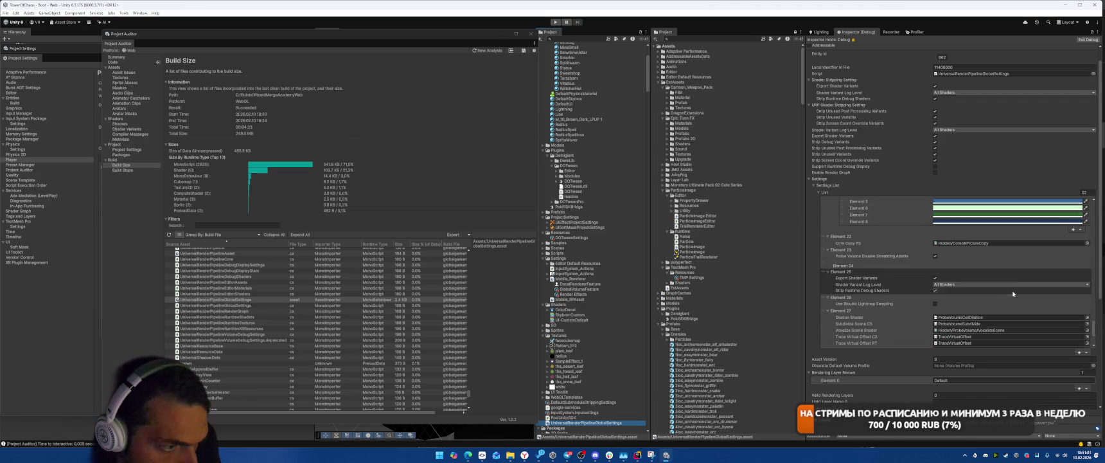
scroll(1018, 270, "down", 7)
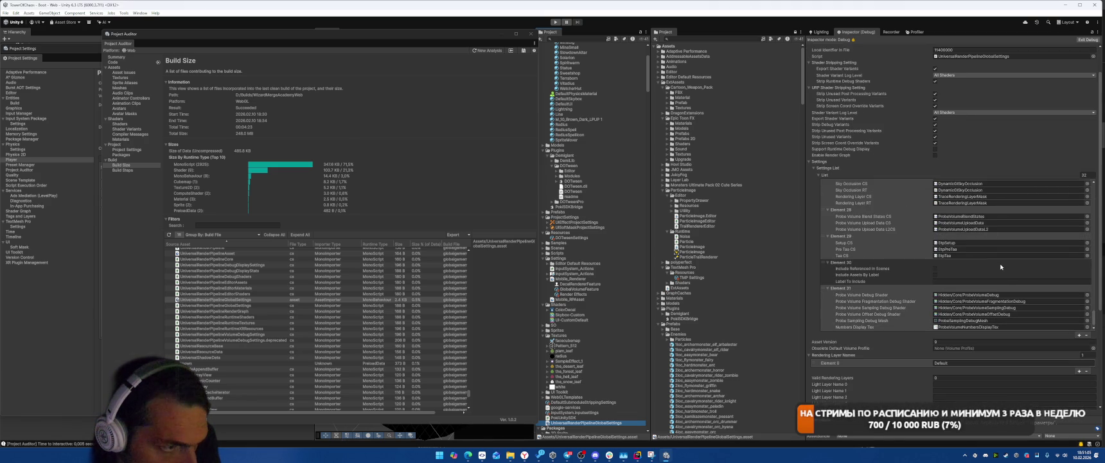
scroll(1006, 275, "down", 3)
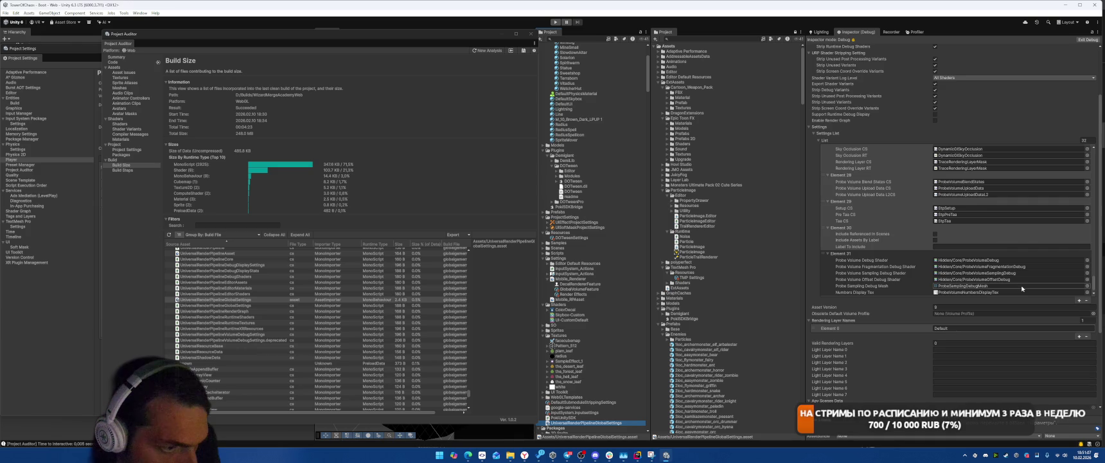
scroll(1022, 287, "down", 6)
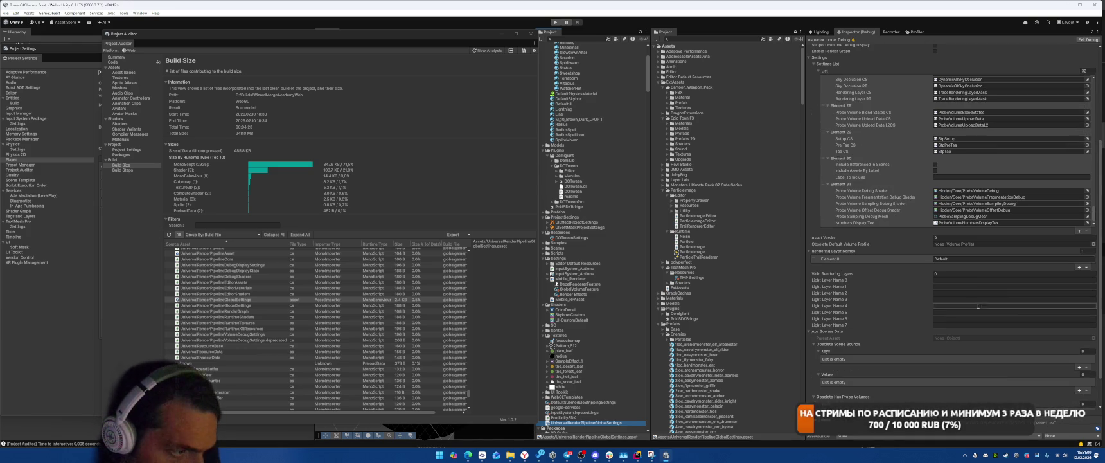
scroll(989, 314, "down", 3)
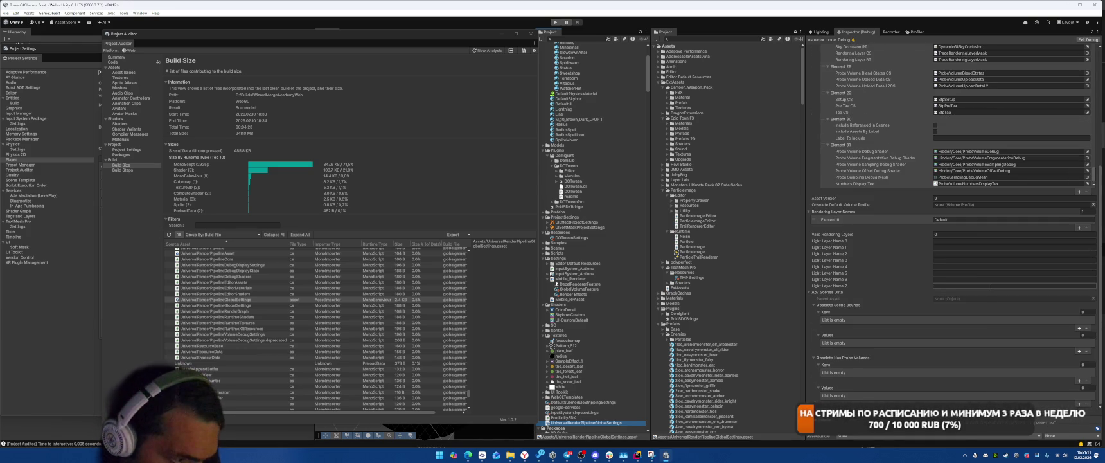
scroll(961, 192, "up", 8)
scroll(957, 160, "up", 5)
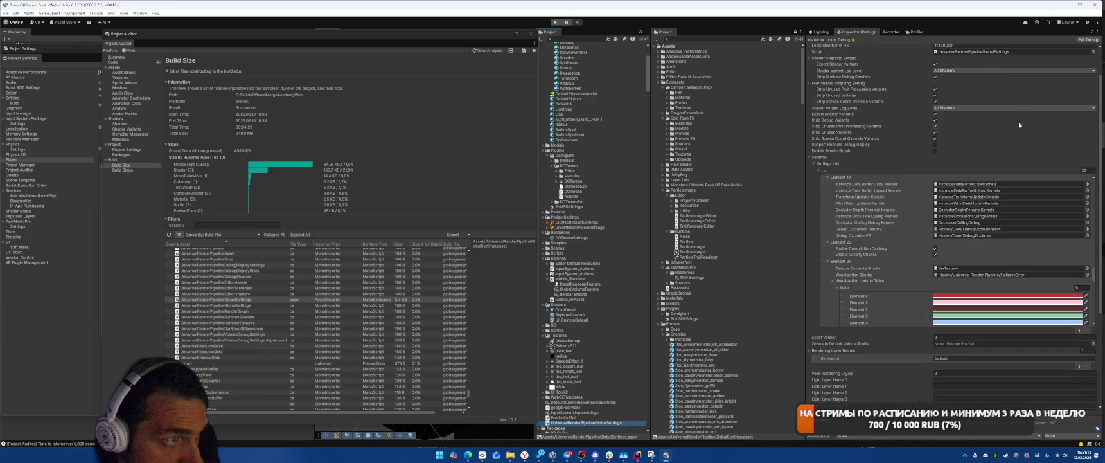
scroll(983, 257, "down", 5)
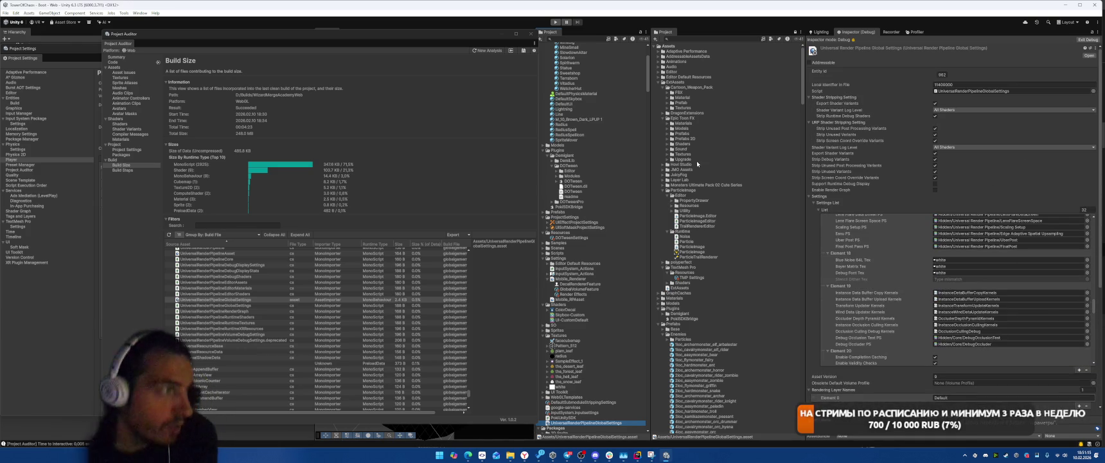
scroll(591, 180, "up", 1)
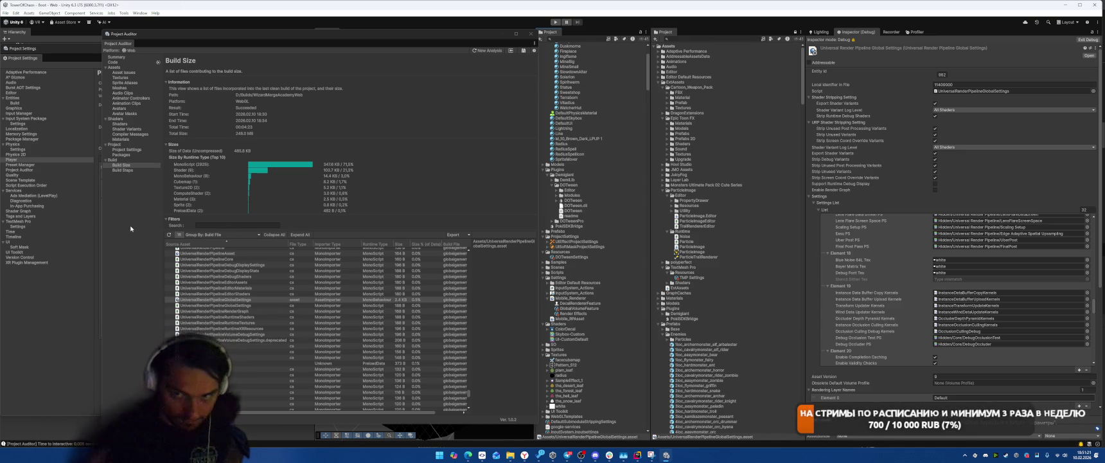
Step: Save the Project Auditor report to a file, then bring up the Web Build Profiles
left_click(524, 50)
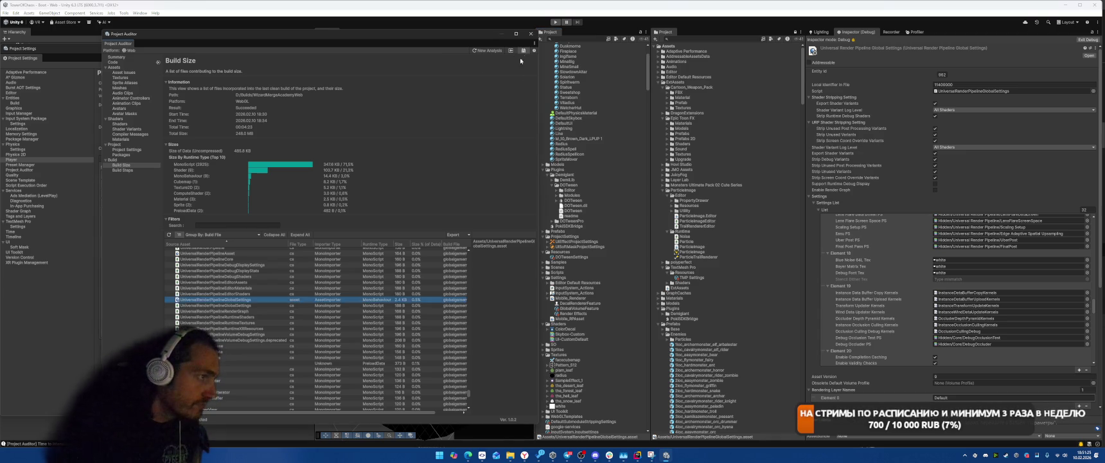
left_click(366, 359)
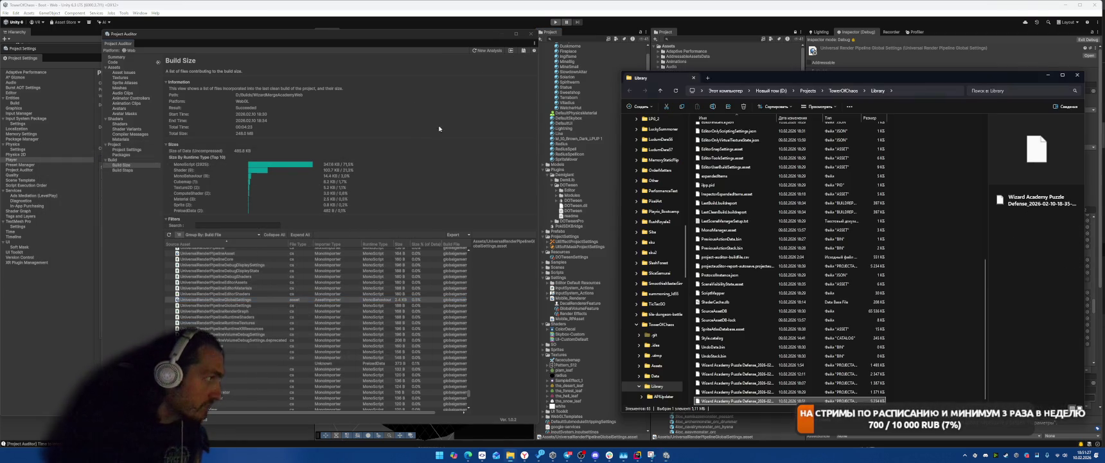
left_click(1078, 75)
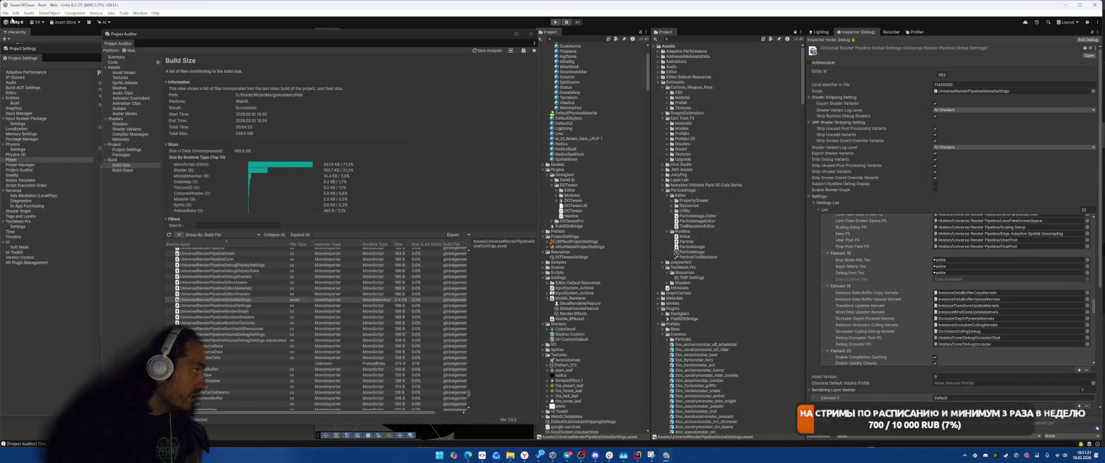
key("alt+f")
left_click(24, 93)
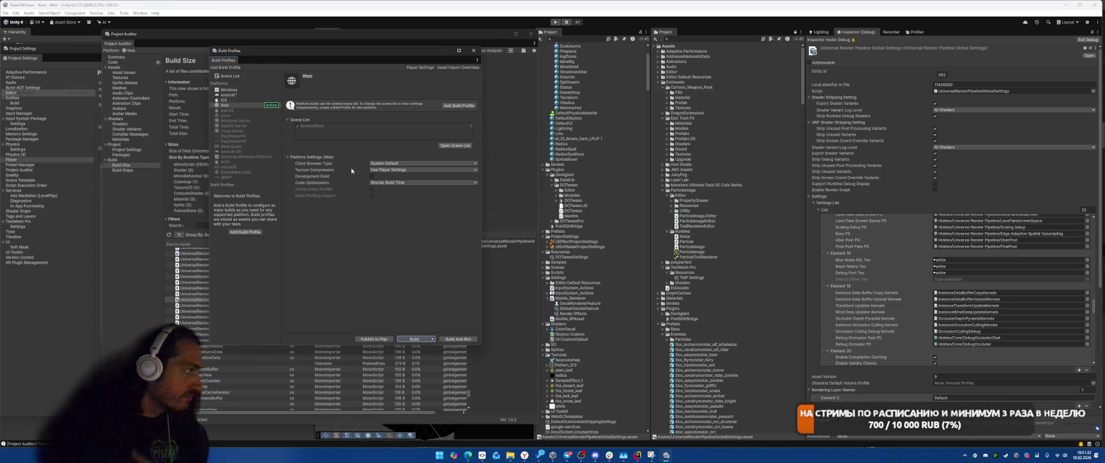
Step: Start a Clean Build of the Web player into the chosen folder and close the screenshot window
left_click(432, 339)
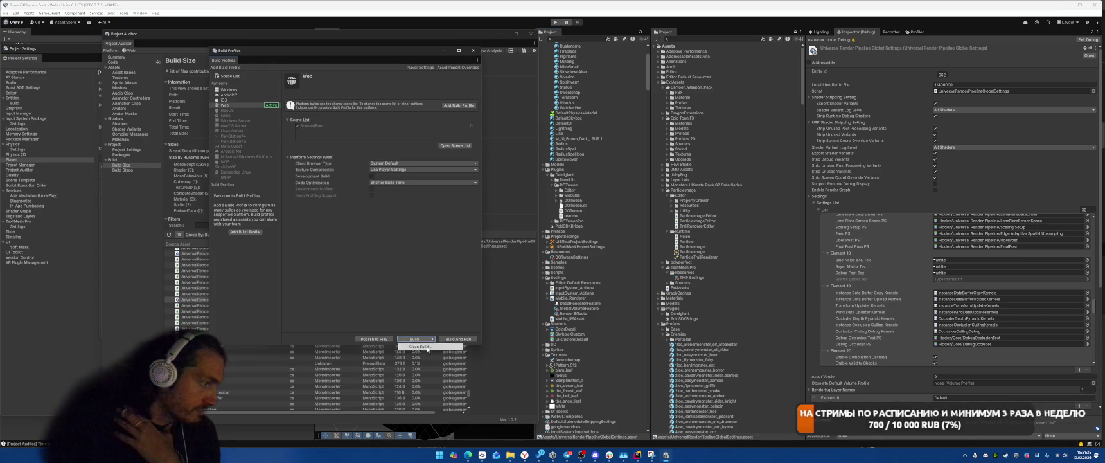
left_click(427, 347)
left_click(365, 360)
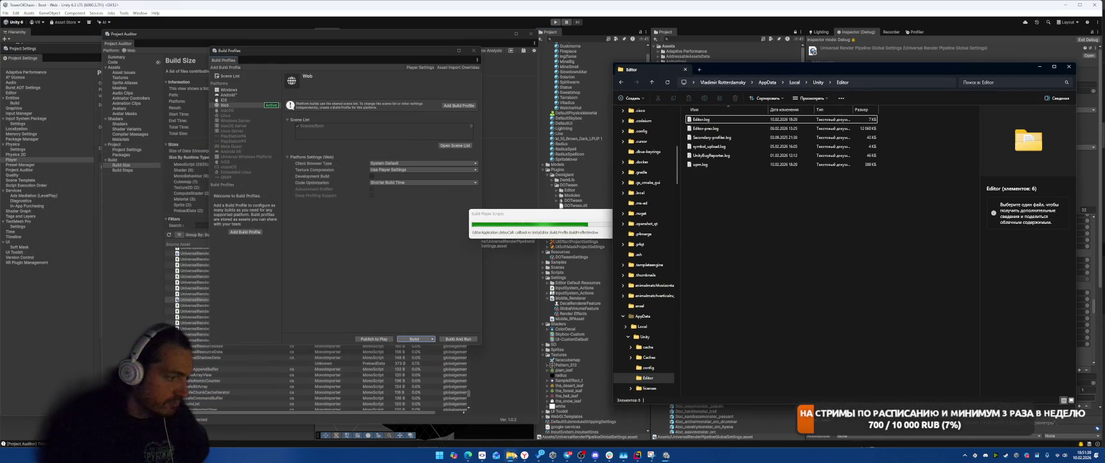
mouse_move(510, 454)
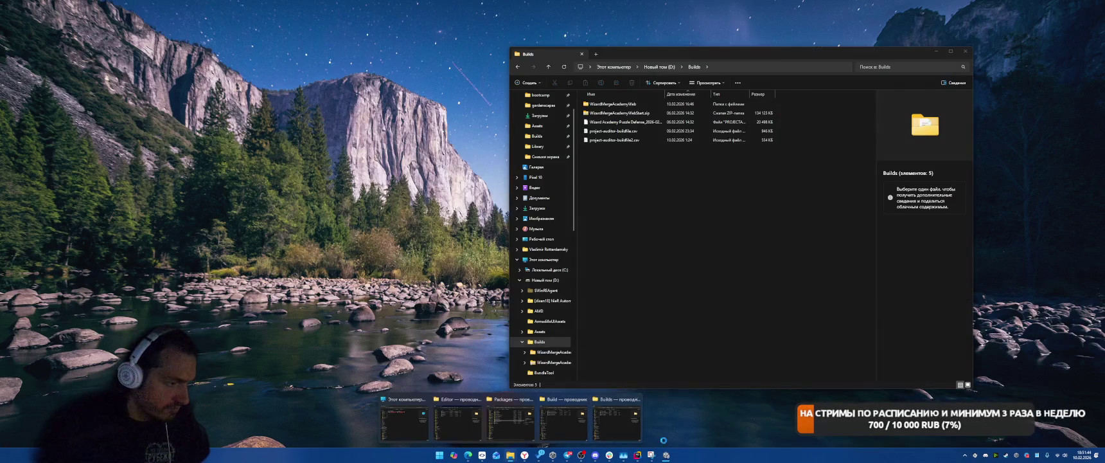
left_click(564, 419)
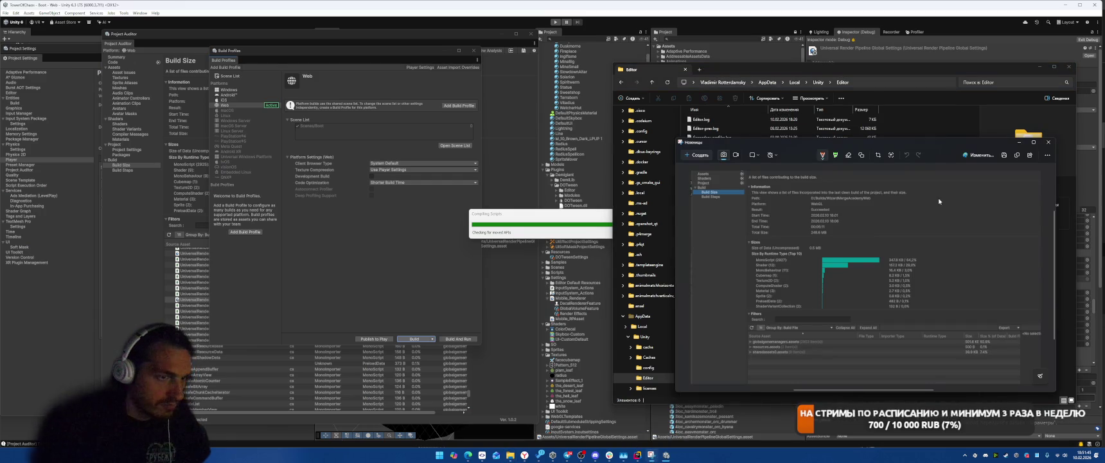
left_click(1048, 142)
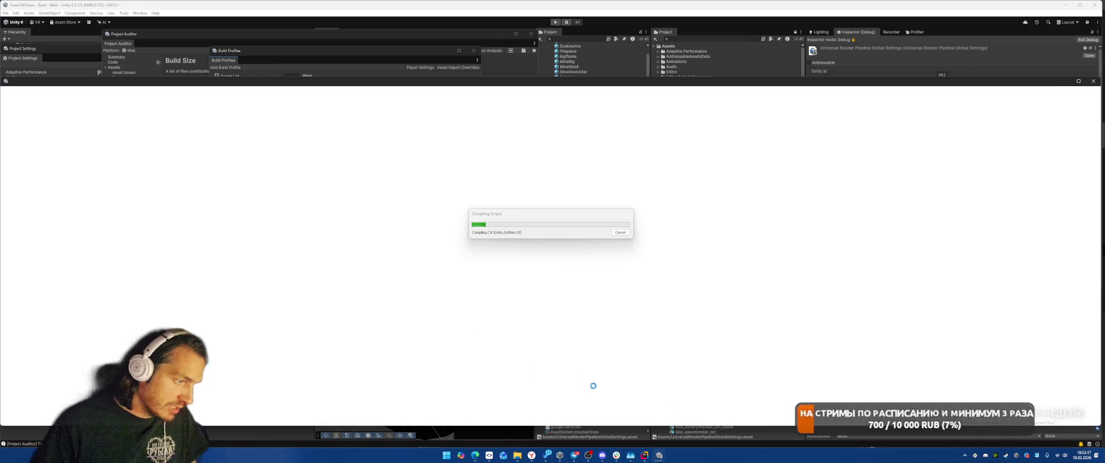
Step: In Rider, collapse the UI Effect package and open UniversalRenderPipelineGlobalSettings.asset
key("alt+Tab")
scroll(778, 163, "up", 5)
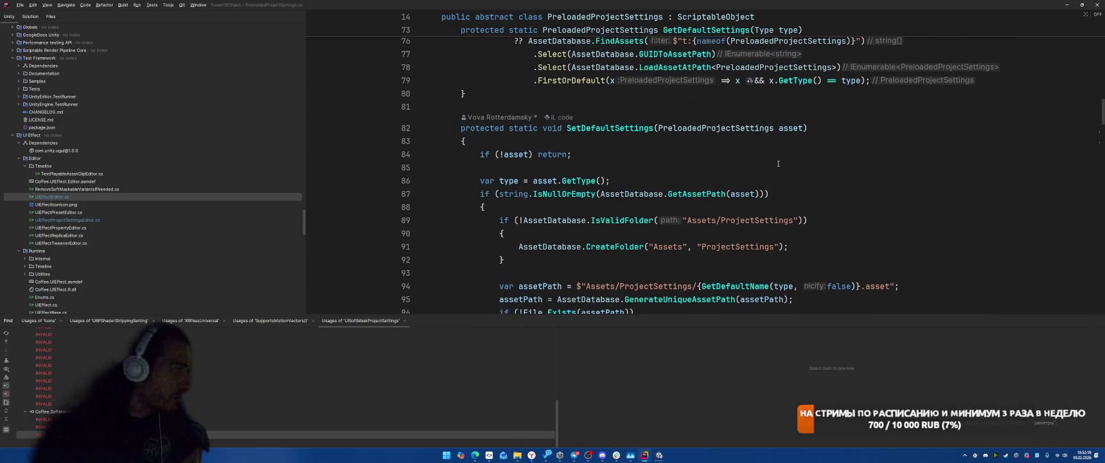
scroll(190, 227, "down", 10)
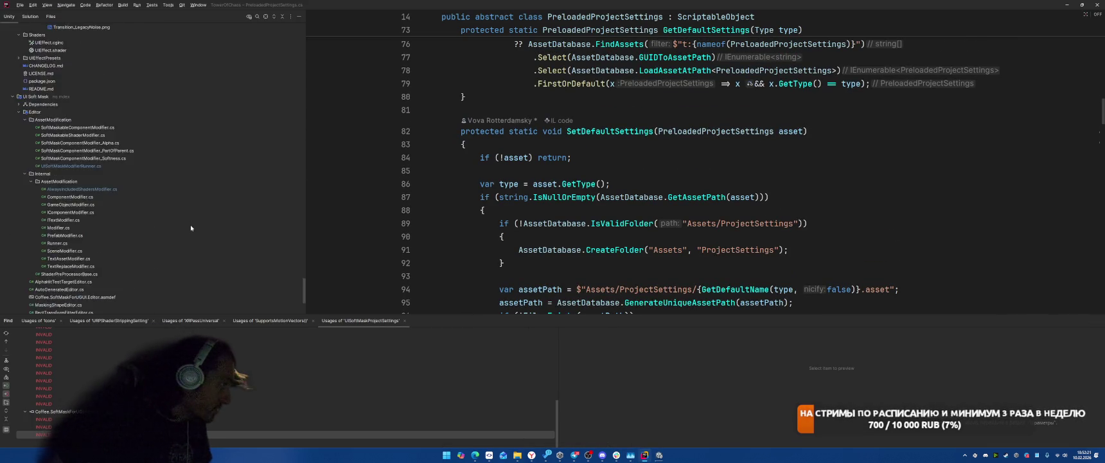
scroll(193, 227, "down", 5)
scroll(120, 241, "up", 10)
scroll(123, 240, "up", 10)
left_click(181, 128)
scroll(181, 131, "down", 4)
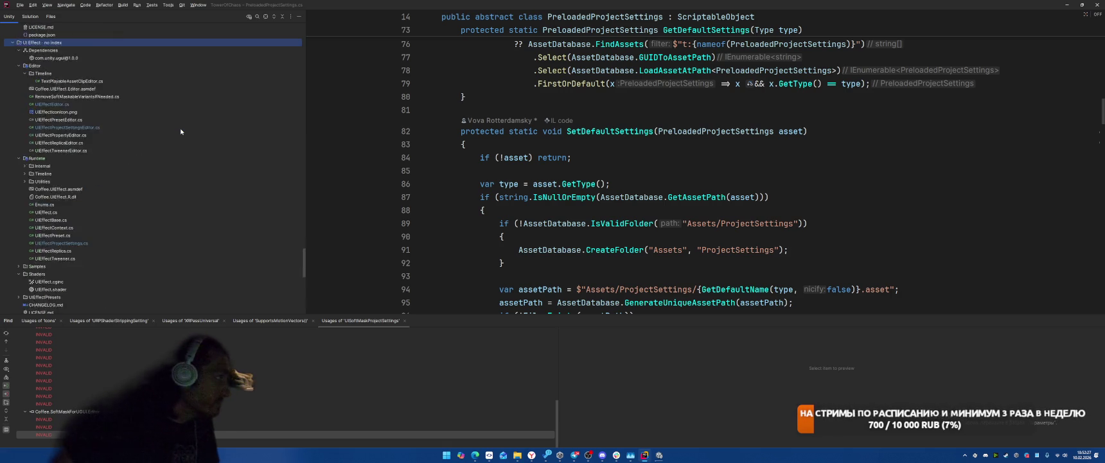
key("Left")
key("Left")
key("Left")
double_click(93, 283)
left_click(883, 132)
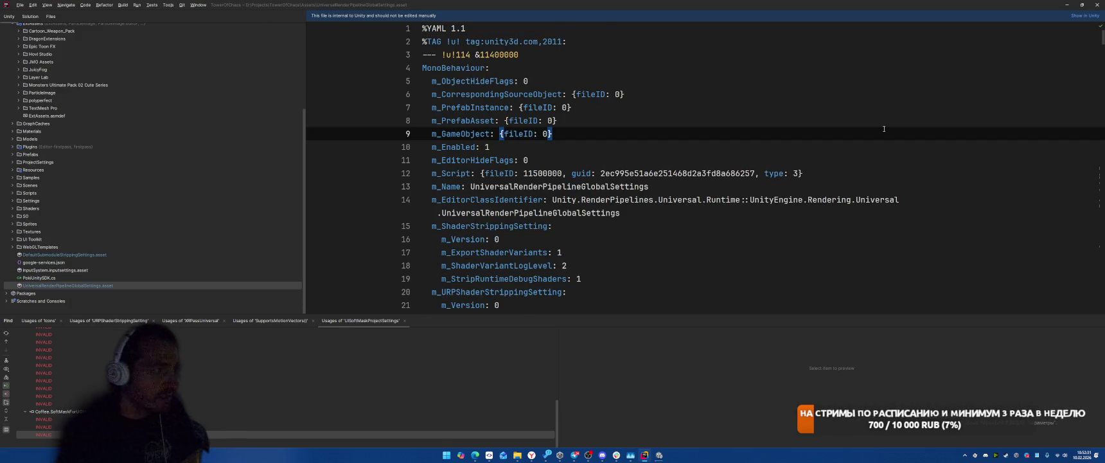
Step: Search the file for 'material: {fileID: 0' and widen it to a Find in Files search
key("ctrl+f")
type("mater")
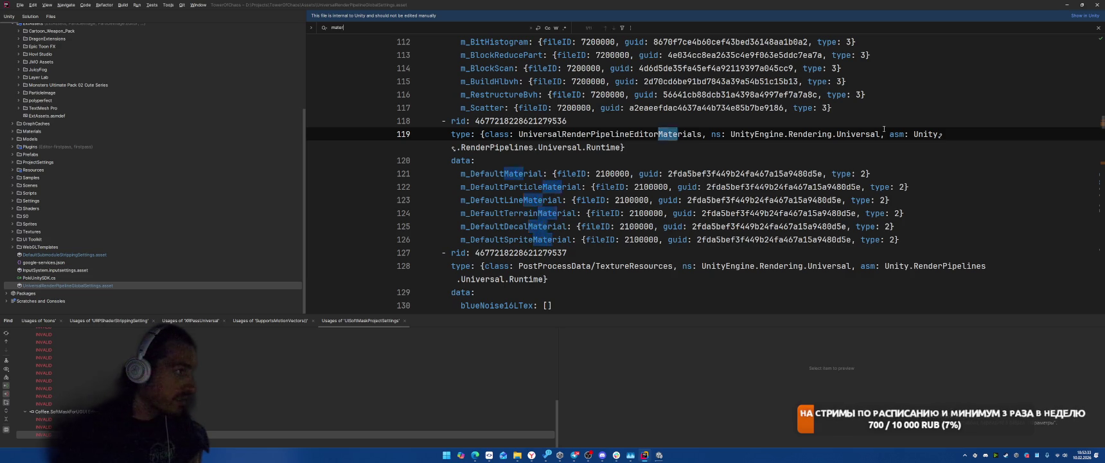
type("ial: {fled")
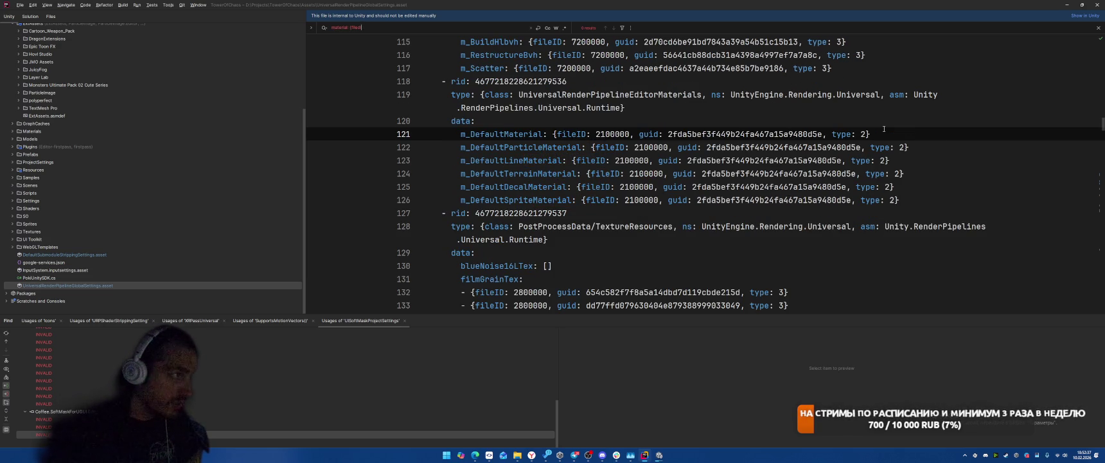
key("BackSpace")
key("BackSpace")
key("BackSpace")
type("ilei")
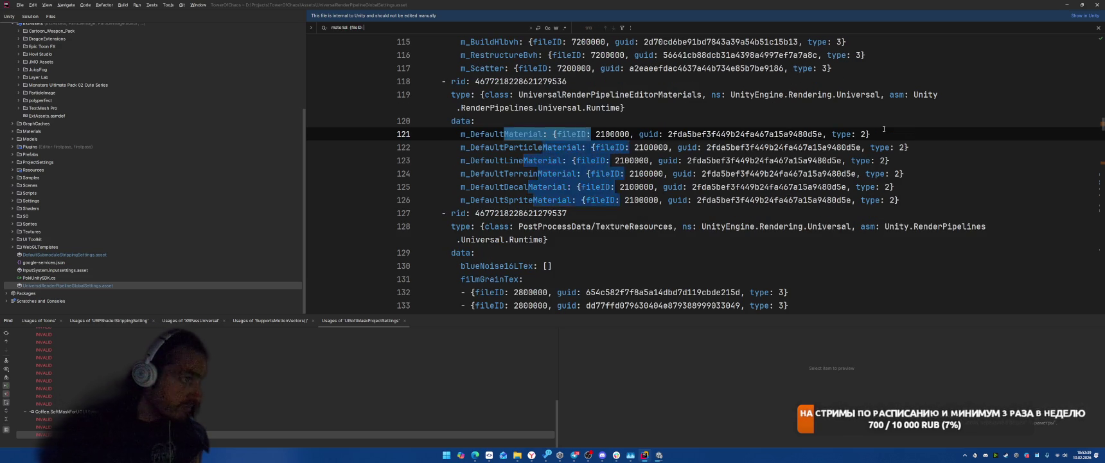
type(": 0")
key("ctrl+a")
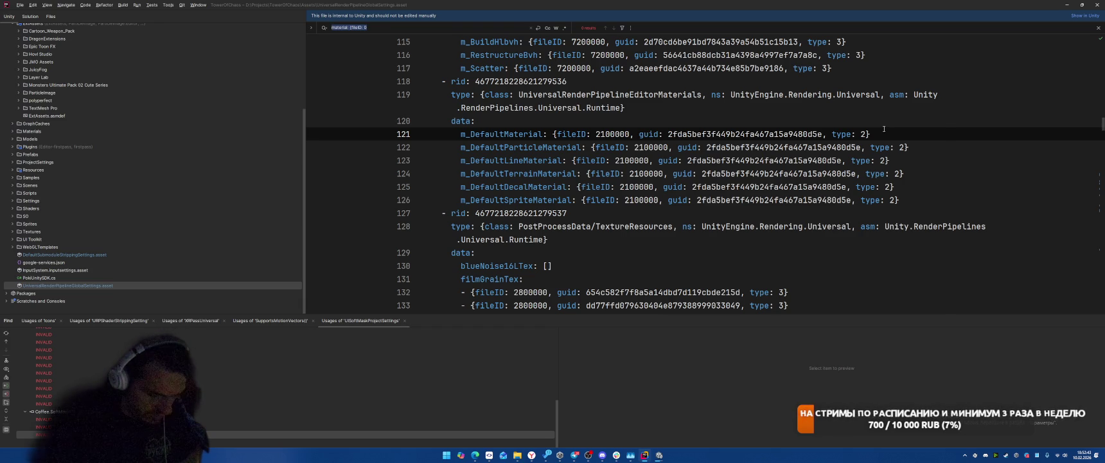
key("ctrl+shift+f")
double_click(256, 73)
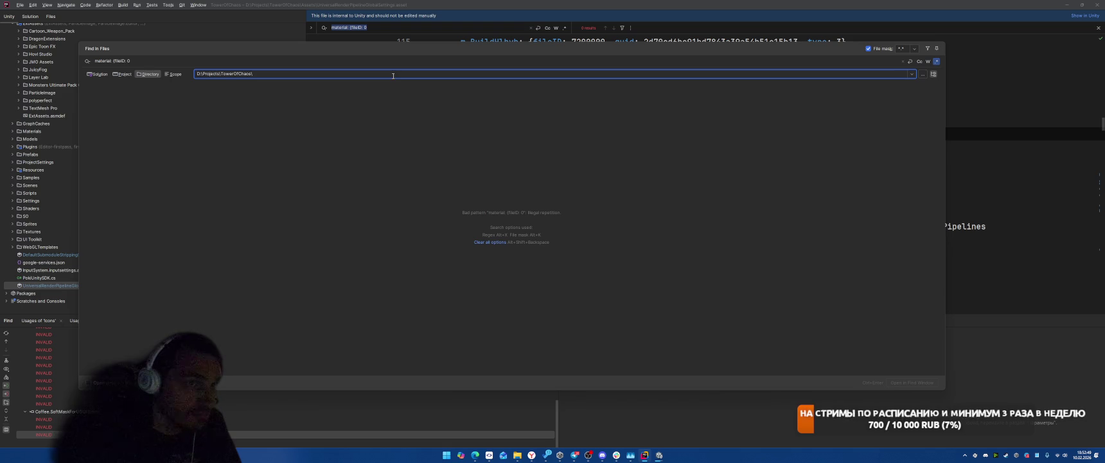
Step: Turn off Regex and preview the DynamicsManager.asset and IMEInputScene.unity matches
key("alt+x")
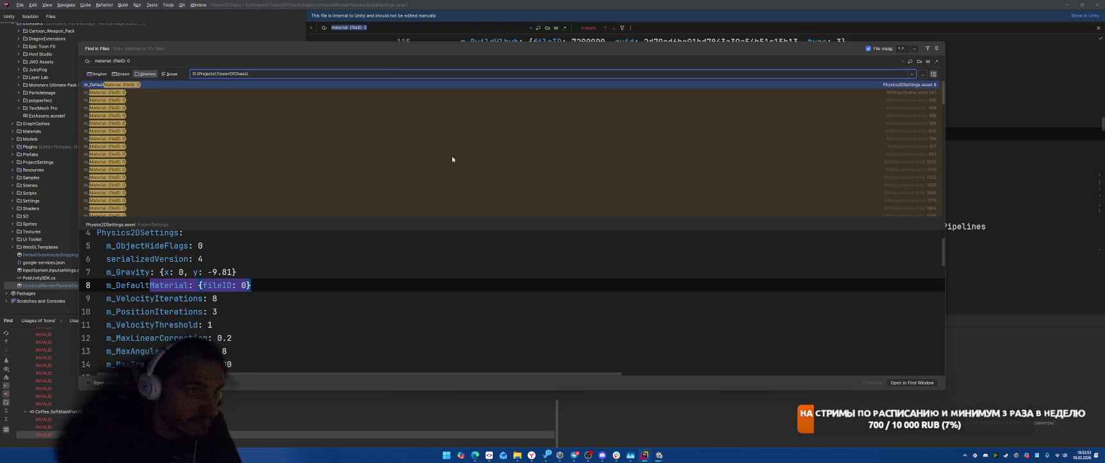
scroll(454, 156, "down", 5)
scroll(457, 152, "down", 5)
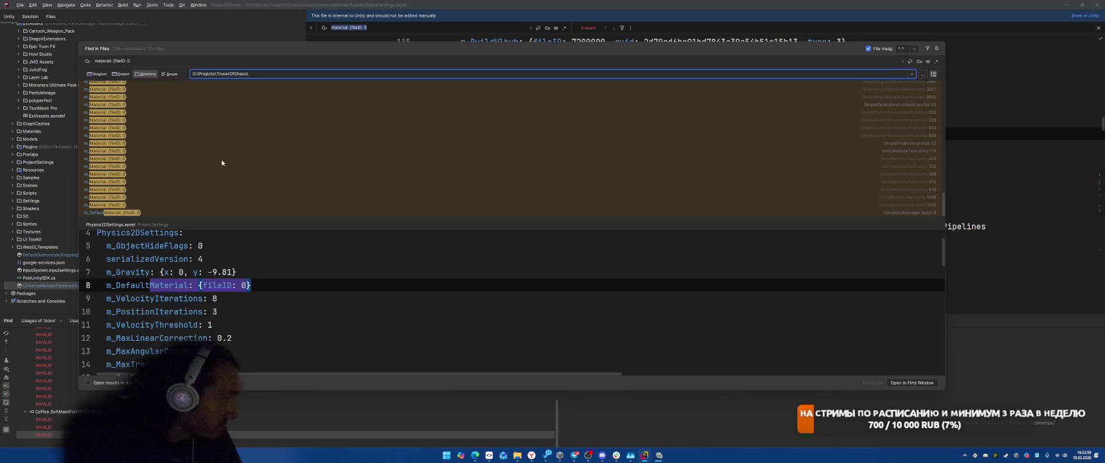
left_click(158, 213)
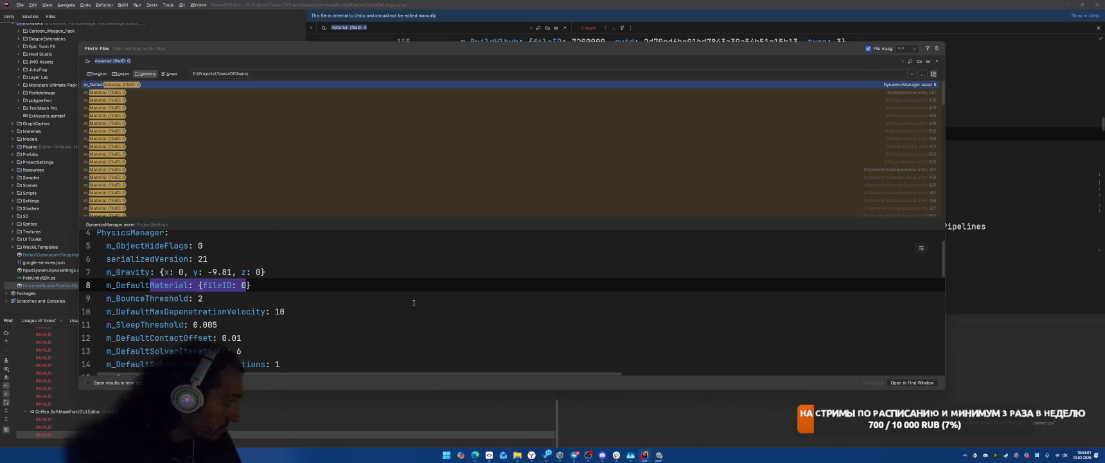
scroll(413, 298, "up", 1)
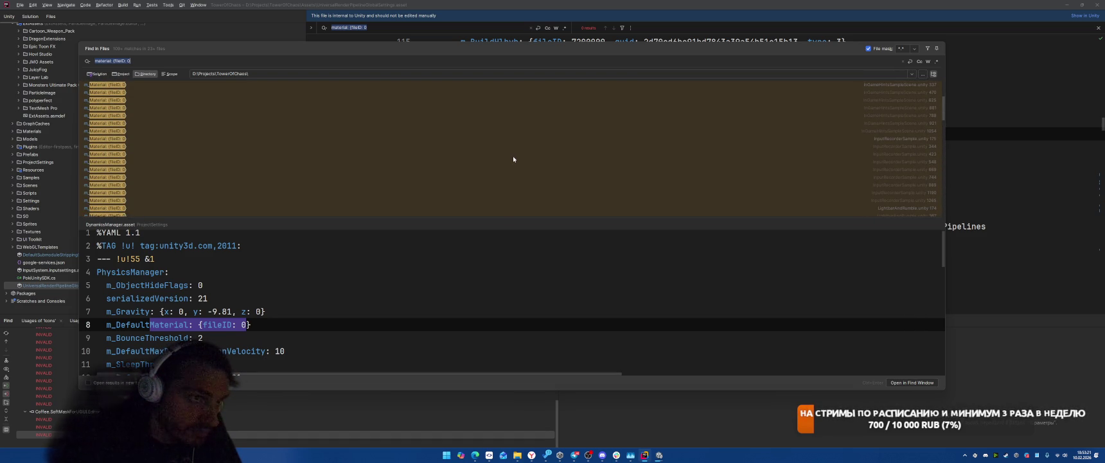
left_click(296, 73)
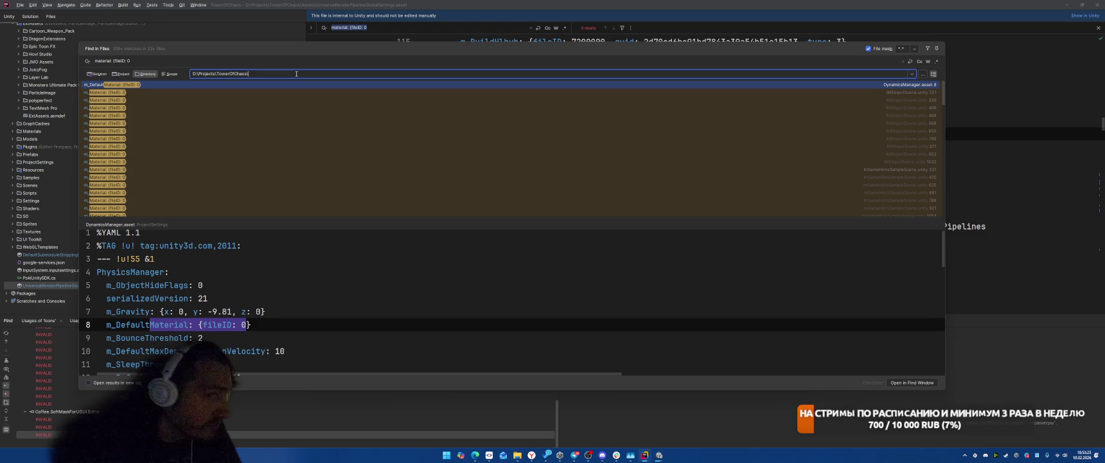
left_click(561, 153)
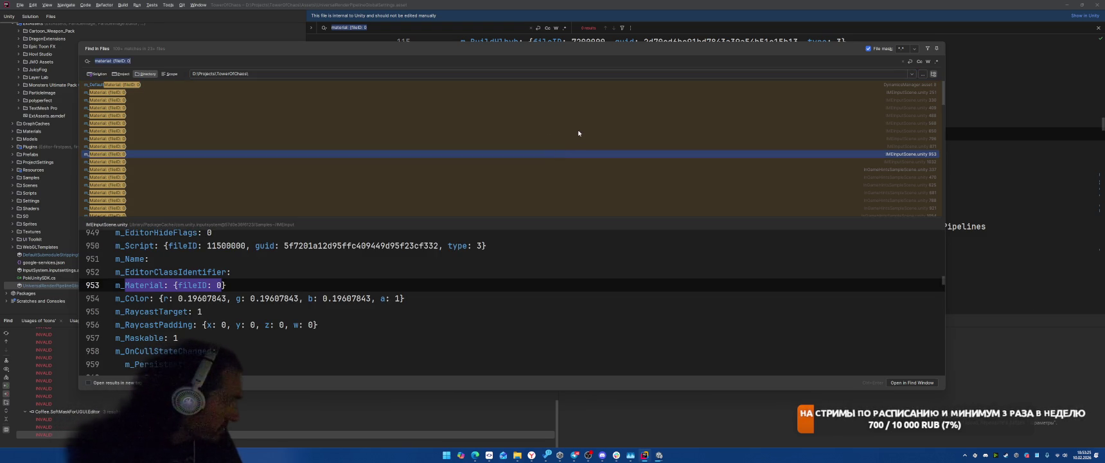
left_click(280, 72)
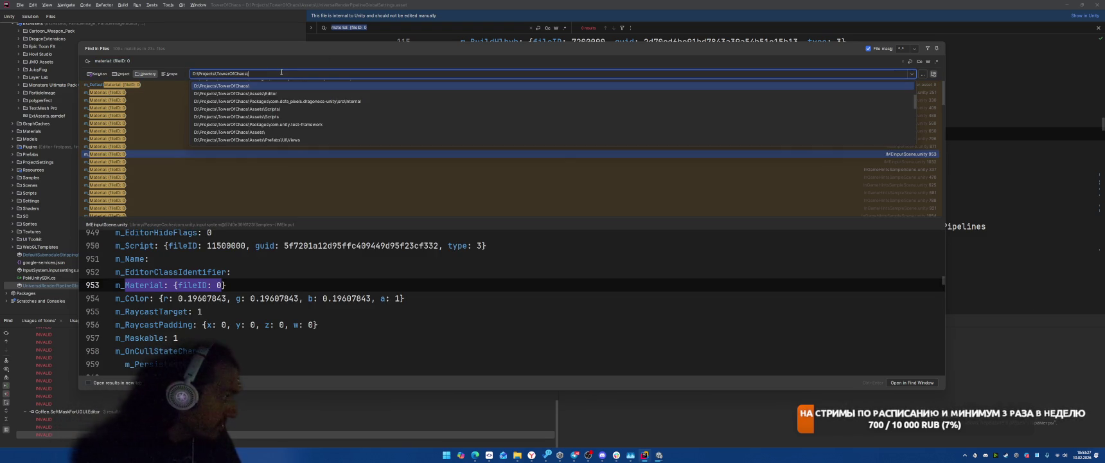
type("Ass")
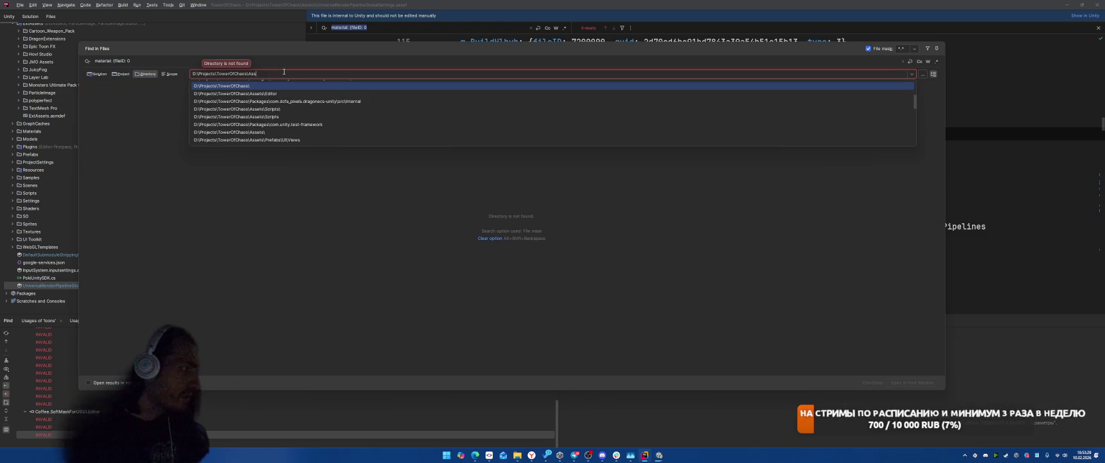
type("ets")
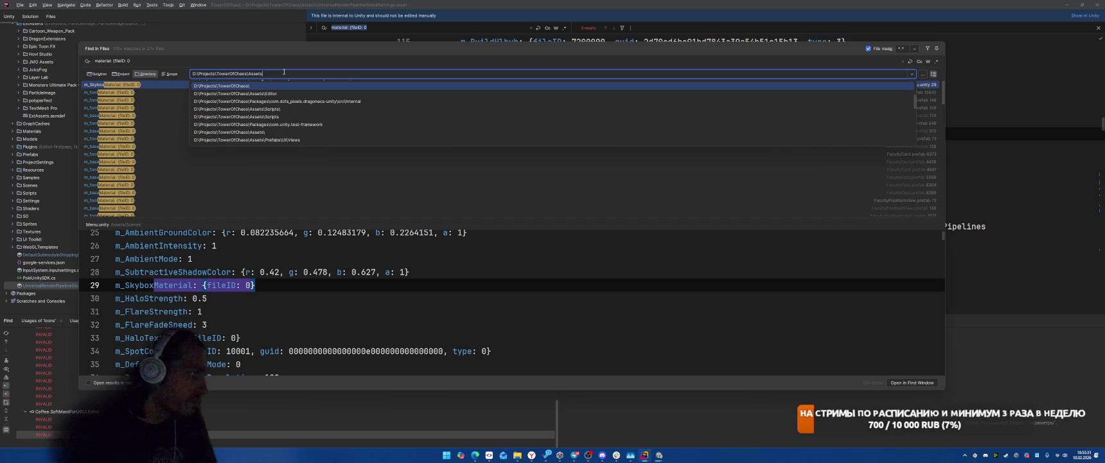
key("Escape")
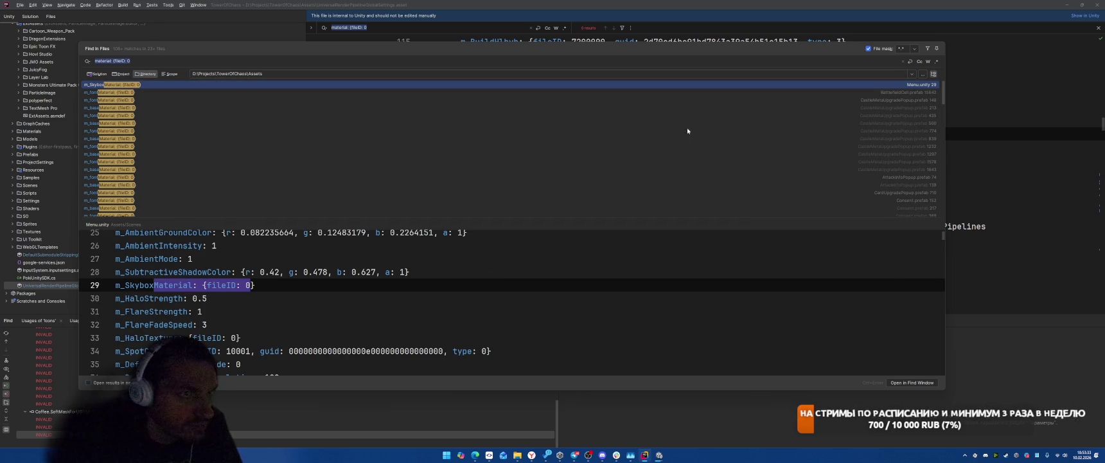
scroll(674, 133, "down", 15)
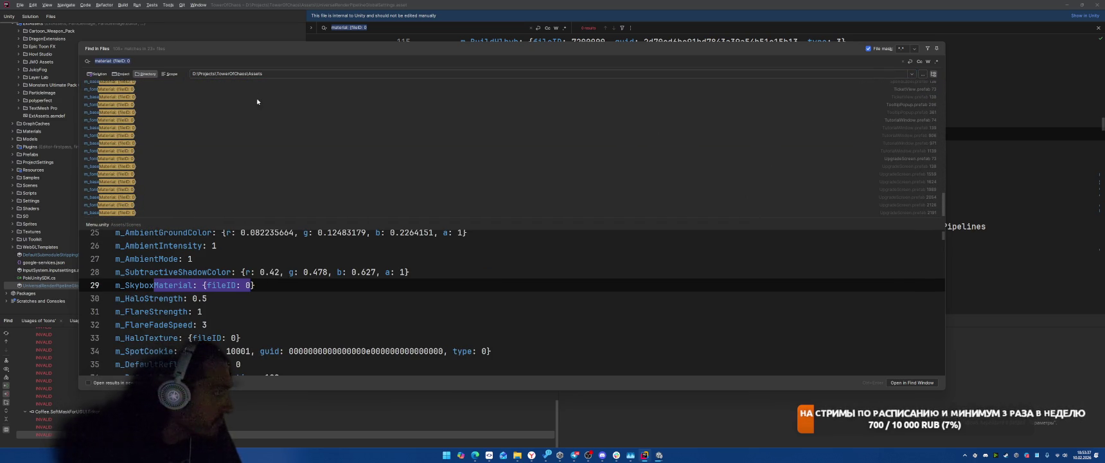
scroll(475, 156, "up", 6)
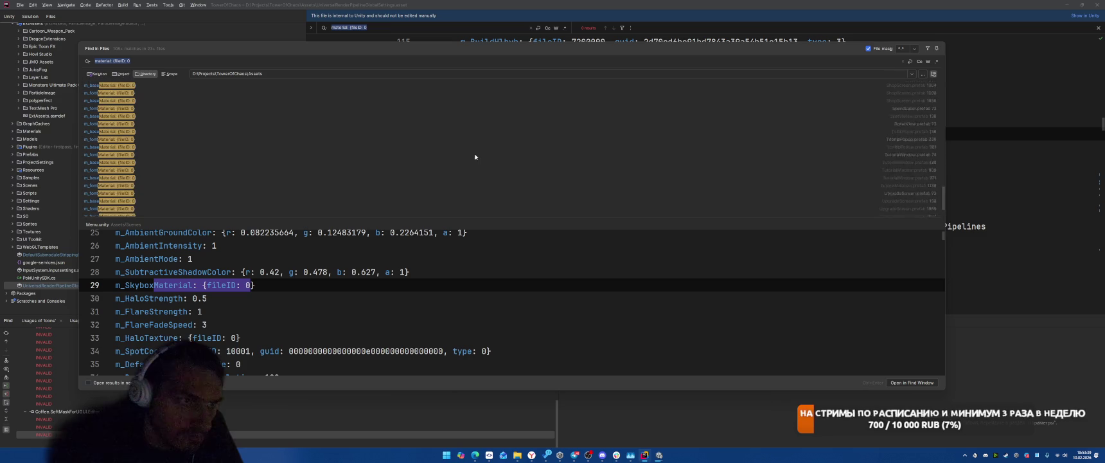
scroll(475, 156, "up", 5)
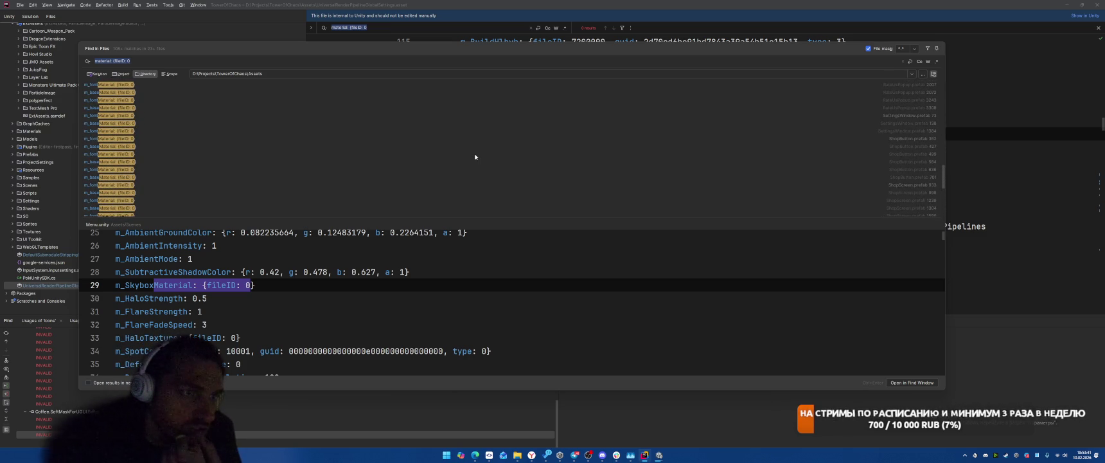
scroll(475, 157, "up", 10)
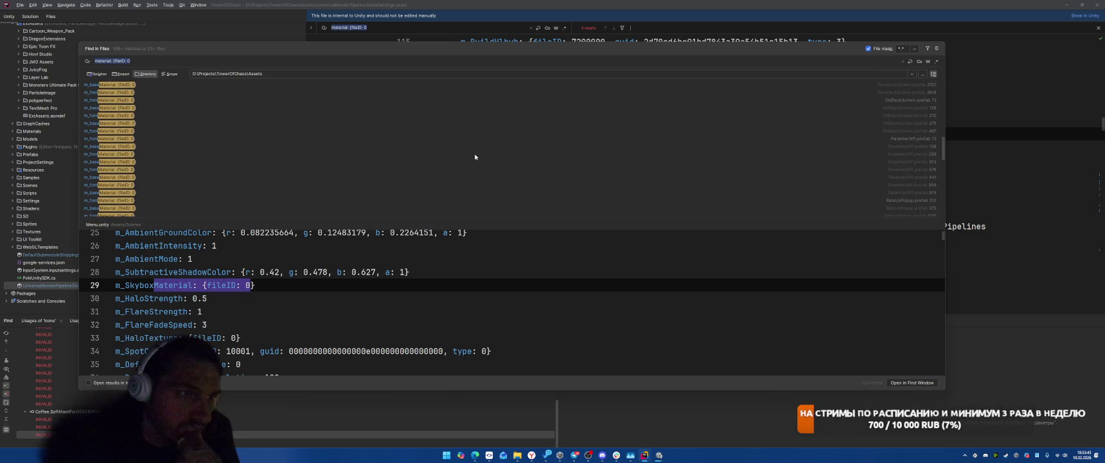
scroll(475, 156, "up", 6)
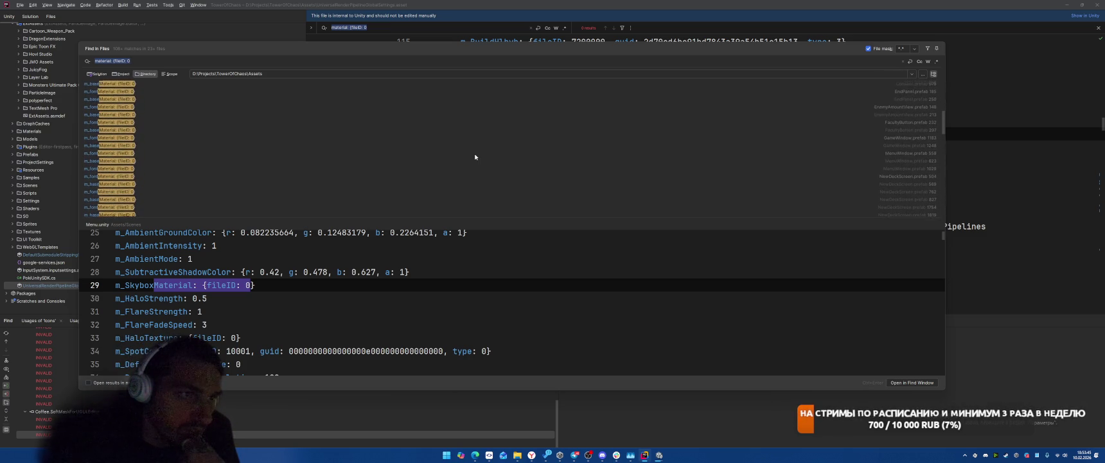
scroll(475, 156, "up", 5)
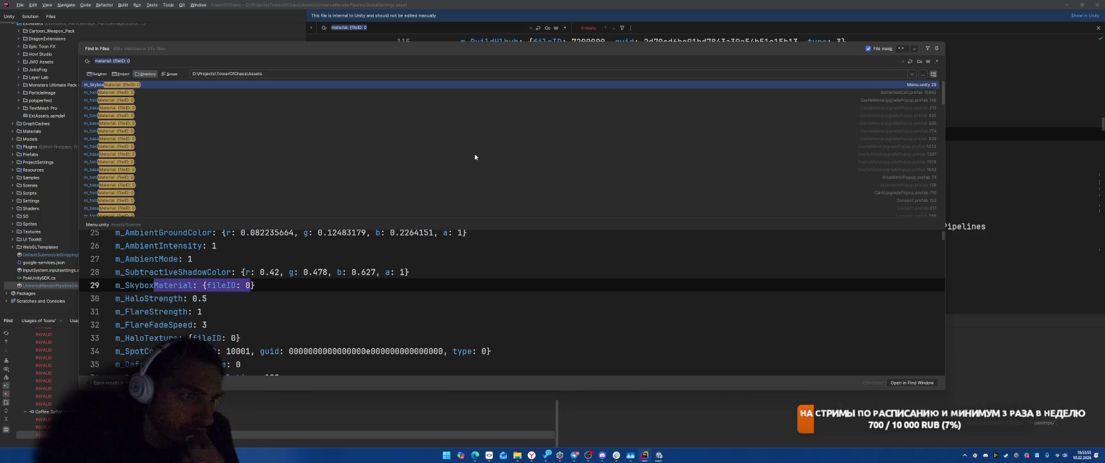
scroll(475, 157, "down", 3)
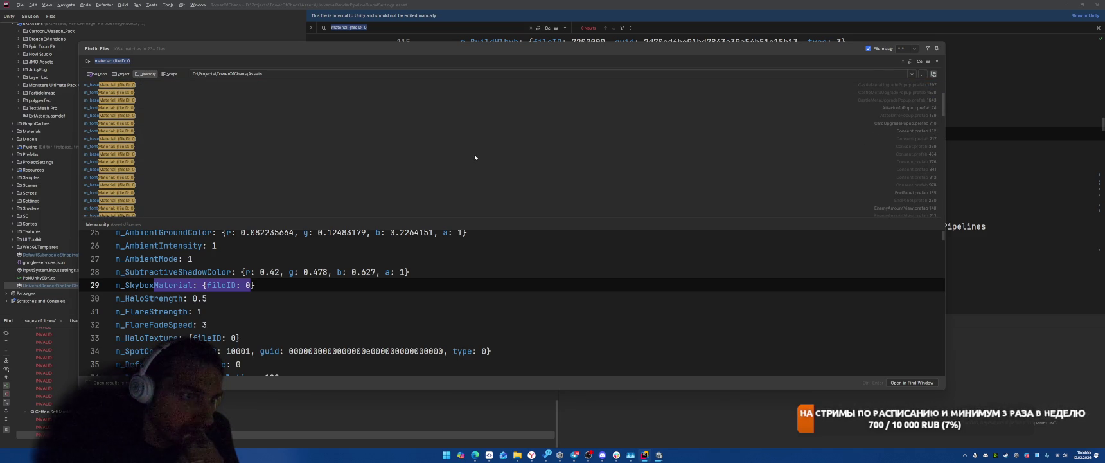
mouse_move(659, 454)
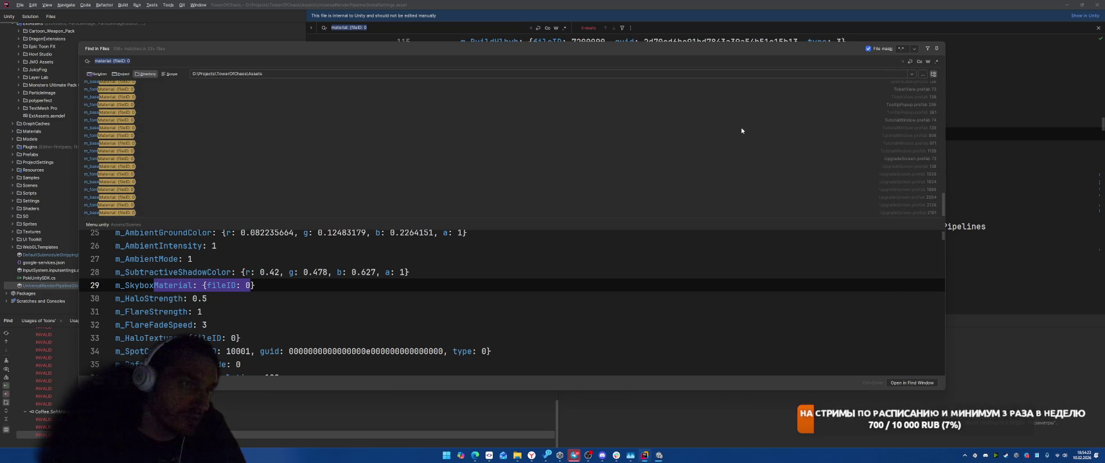
Step: Point the search Directory at D:\Projects\TowerOfChaos\packages and browse its results
left_click(362, 76)
key("BackSpace")
key("BackSpace")
key("BackSpace")
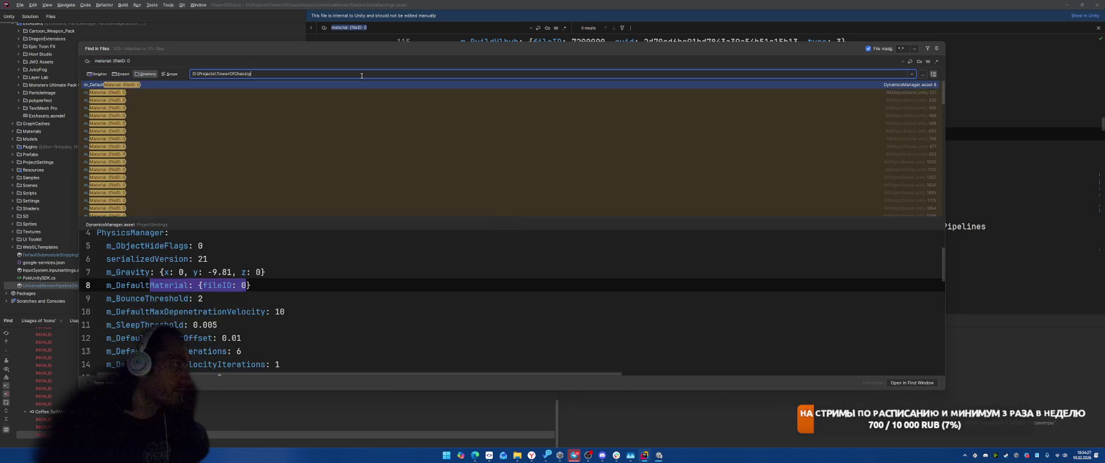
type("packages")
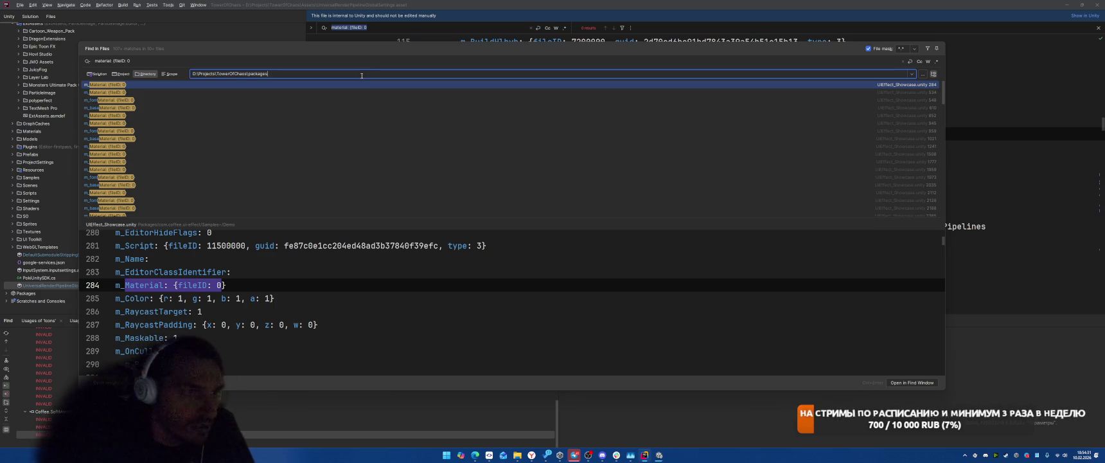
scroll(393, 157, "down", 4)
scroll(394, 147, "down", 5)
scroll(393, 144, "down", 8)
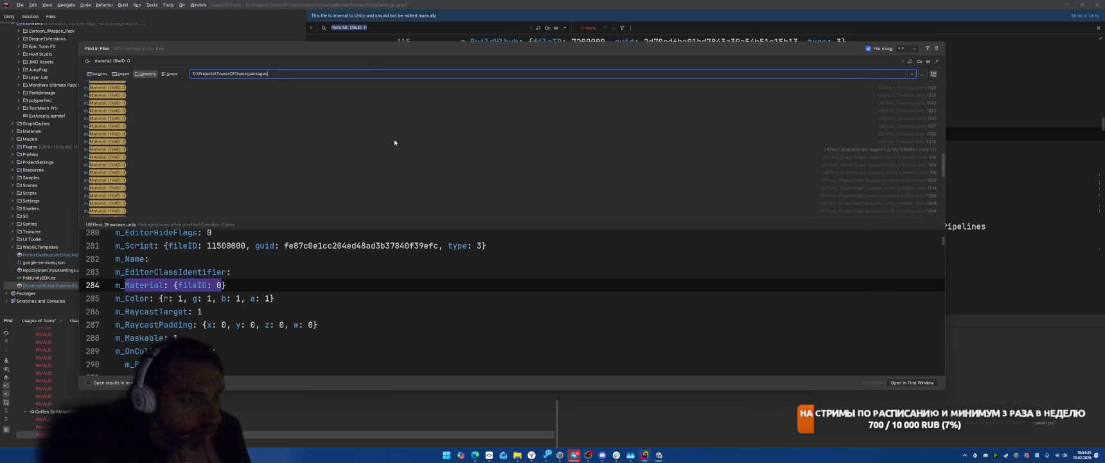
scroll(391, 146, "down", 2)
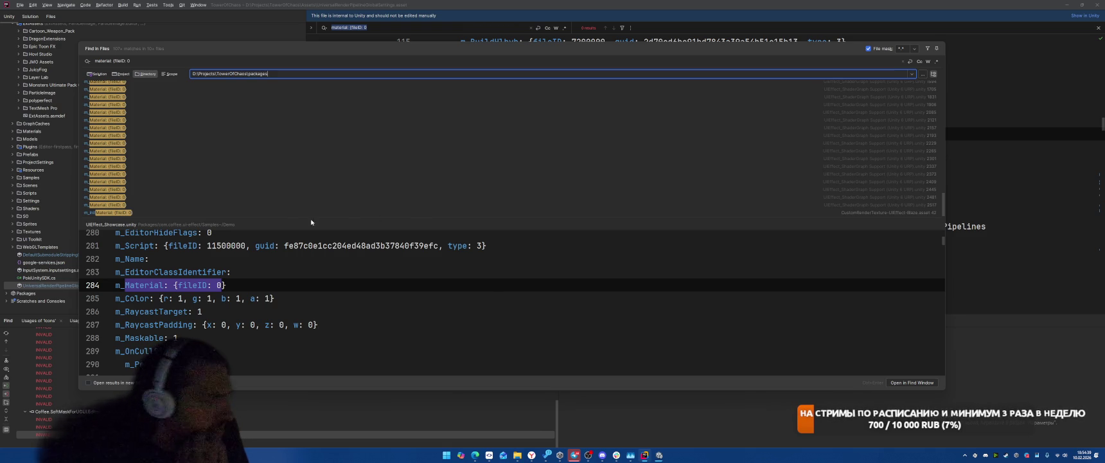
Step: Preview the CustomRenderTexture-UIEffect-Blaze.asset match and change 'material' to 'shader' in the query
key("Return")
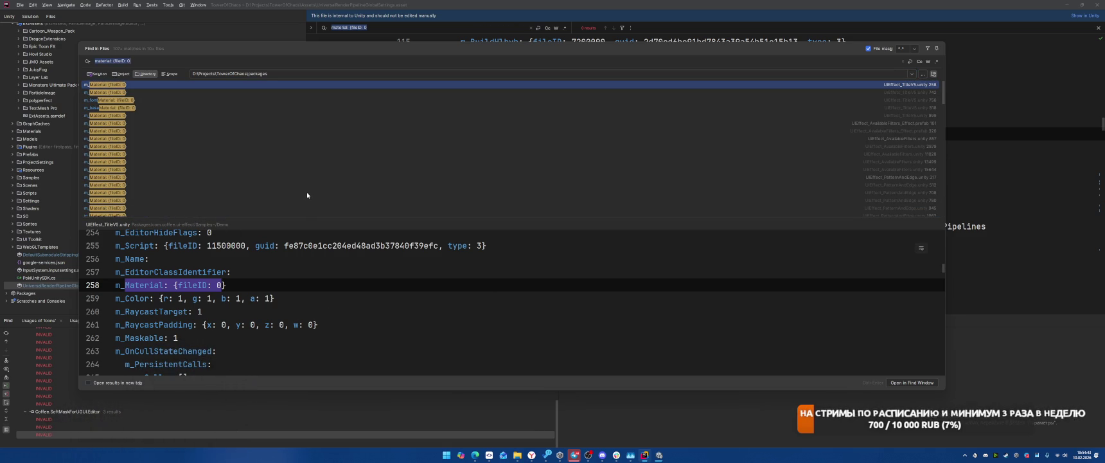
scroll(507, 206, "down", 5)
scroll(513, 201, "down", 5)
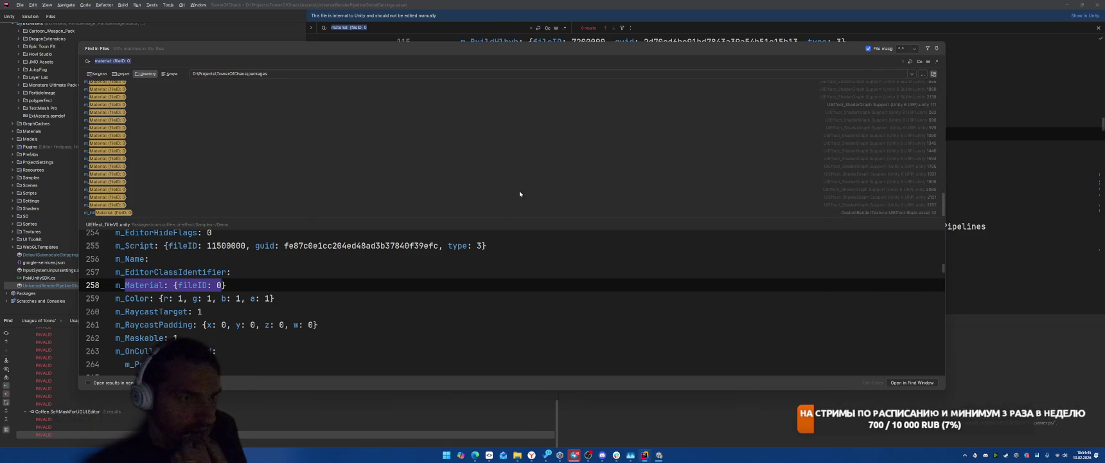
left_click(851, 213)
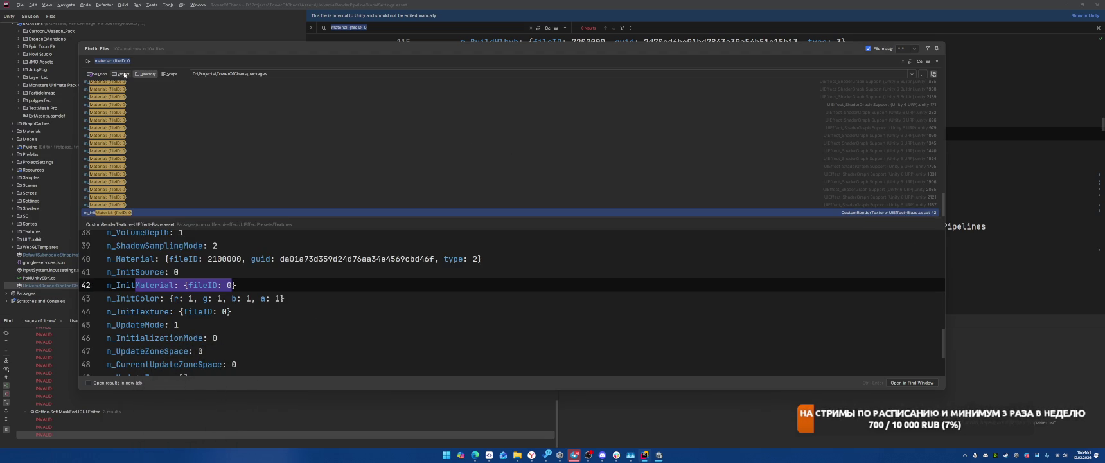
type("shader")
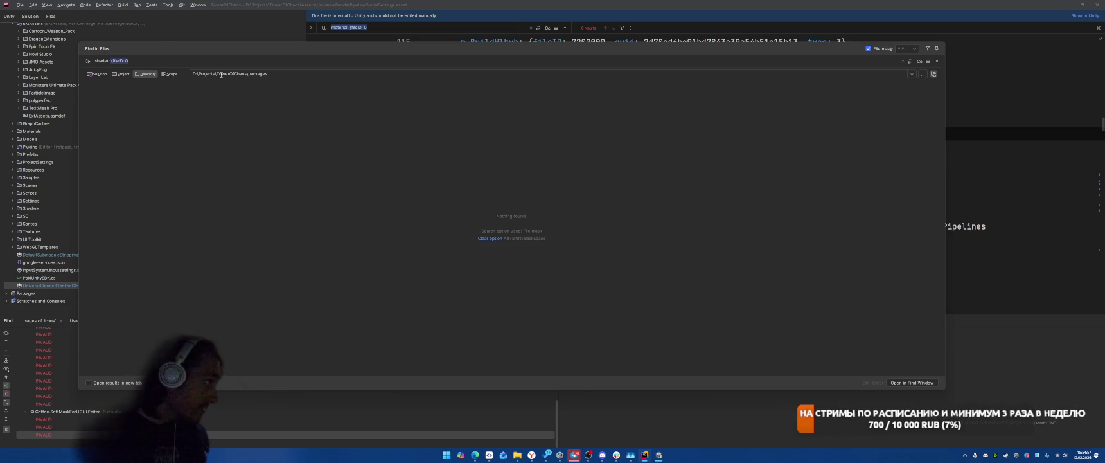
Step: Edit the query to 'shader: {fileID: 0'
key("Delete")
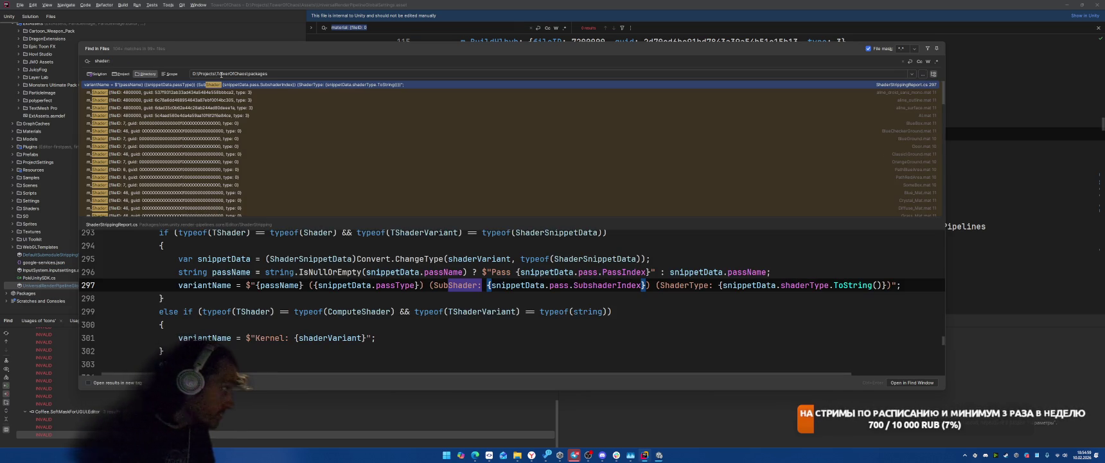
type("{")
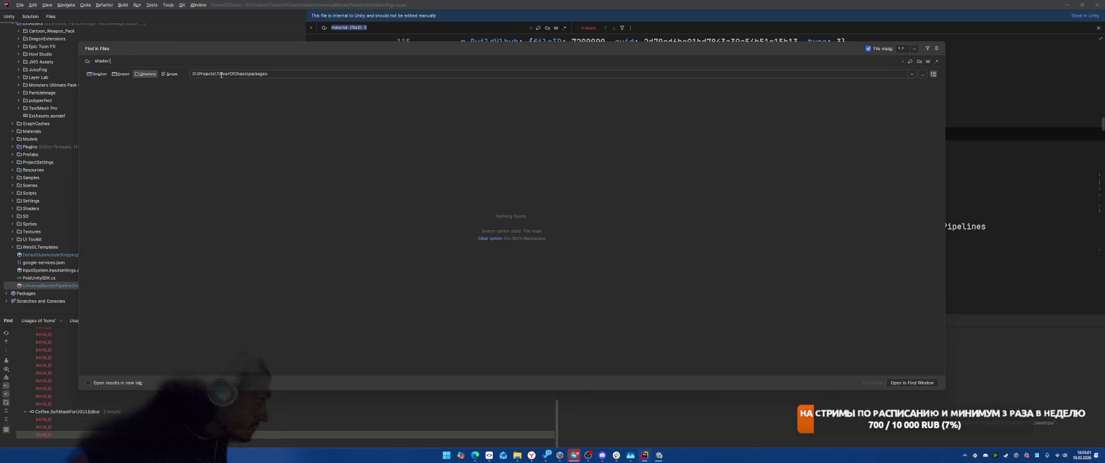
type(" {fileID: 0")
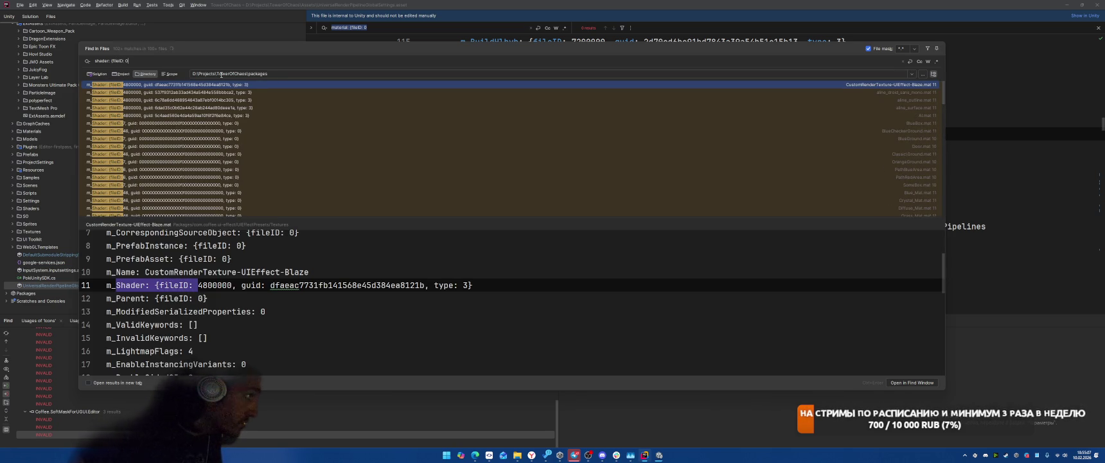
key("BackSpace")
scroll(283, 96, "down", 10)
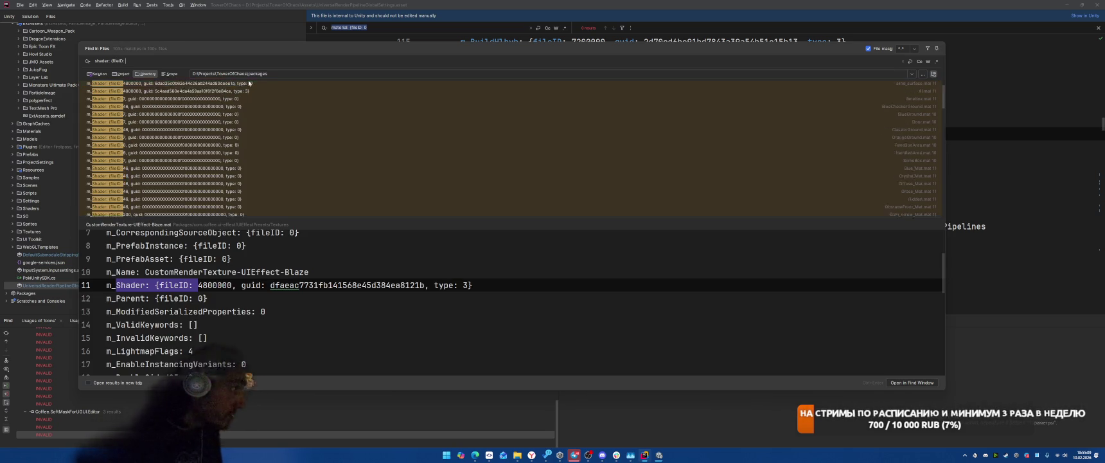
scroll(302, 96, "up", 10)
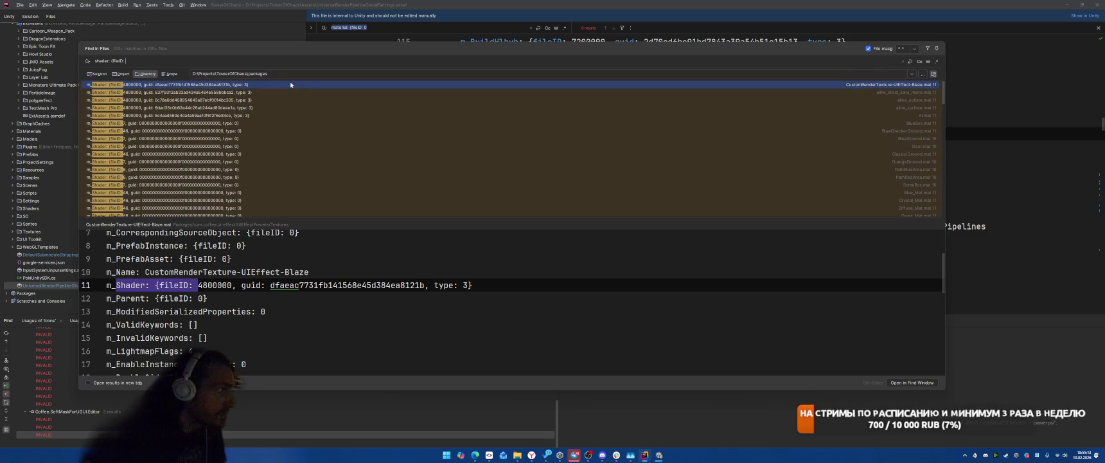
type("0")
Step: Remove 'packages' from the Directory so the search covers D:\Projects\TowerOfChaos\, then review matches like VFXManager.asset
double_click(249, 74)
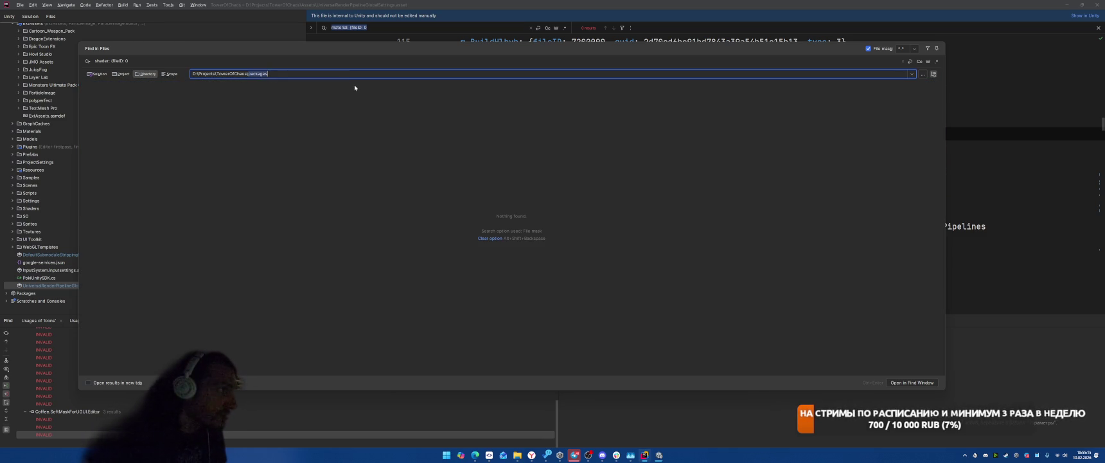
type("<")
key("BackSpace")
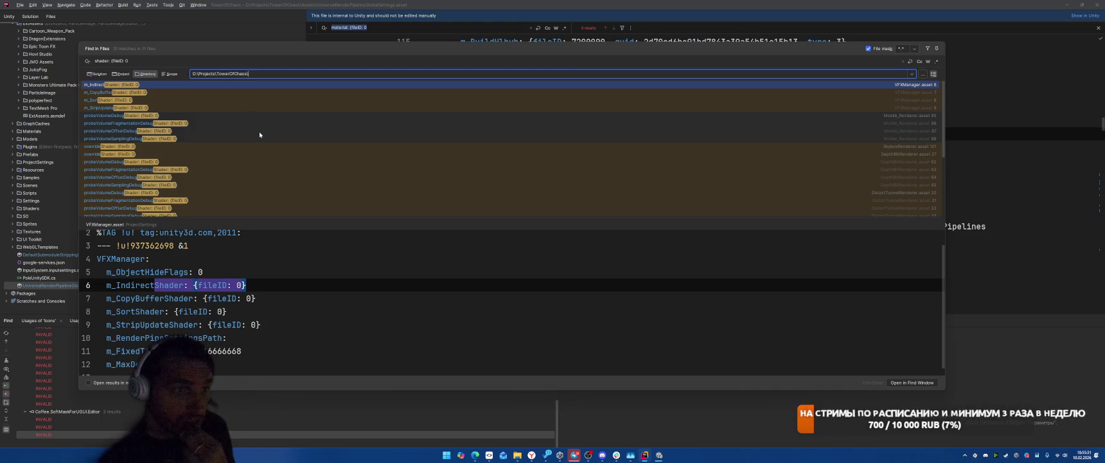
scroll(260, 134, "down", 1)
scroll(259, 134, "down", 4)
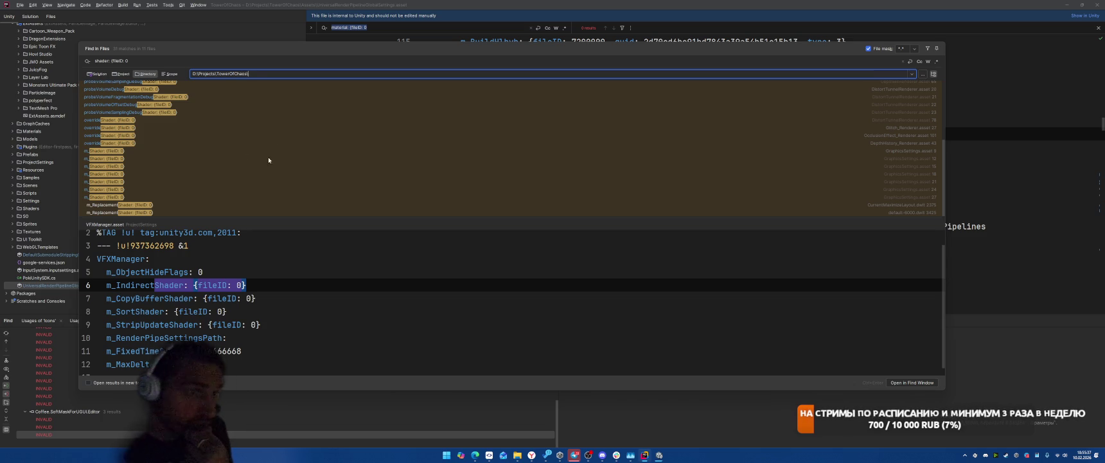
scroll(297, 180, "up", 6)
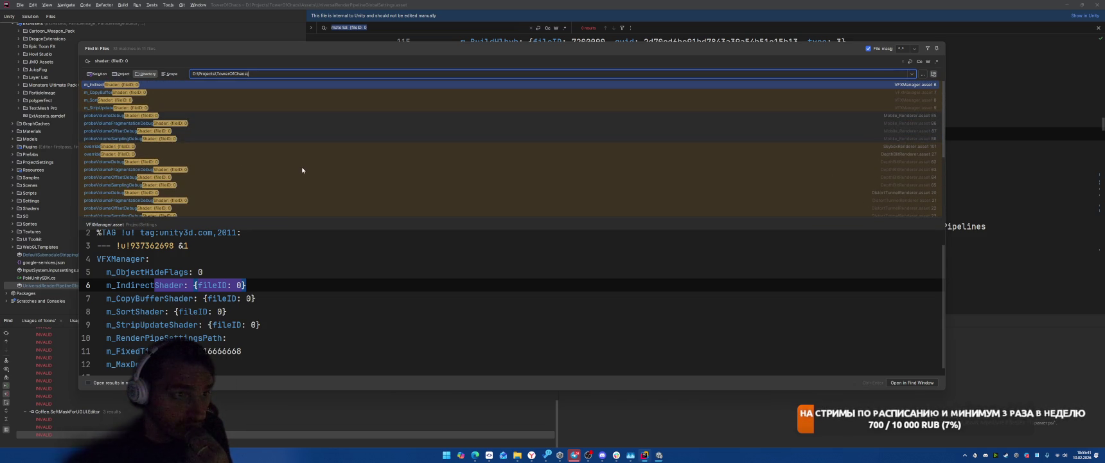
mouse_move(659, 455)
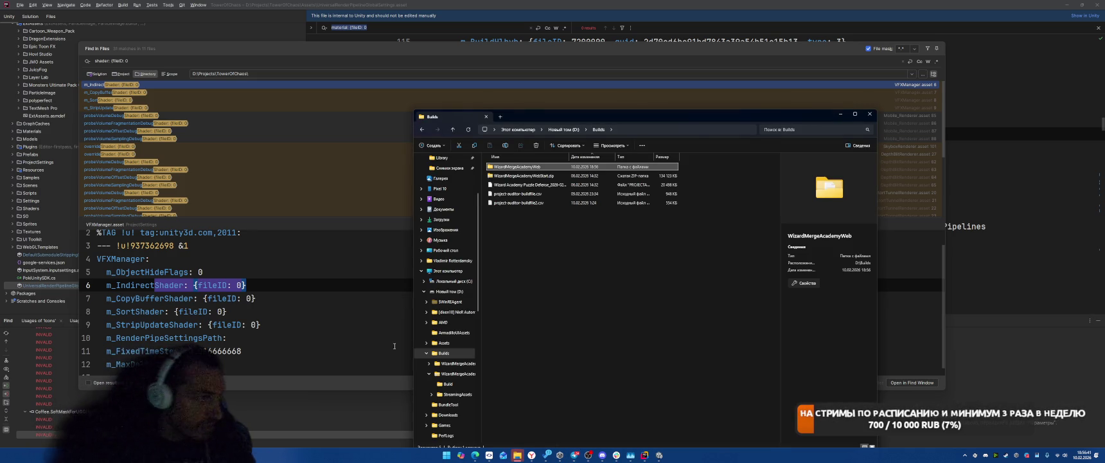
Step: Open WizardMergeAcademyWeb and its Build subfolder to see the five web build files
double_click(542, 166)
double_click(527, 167)
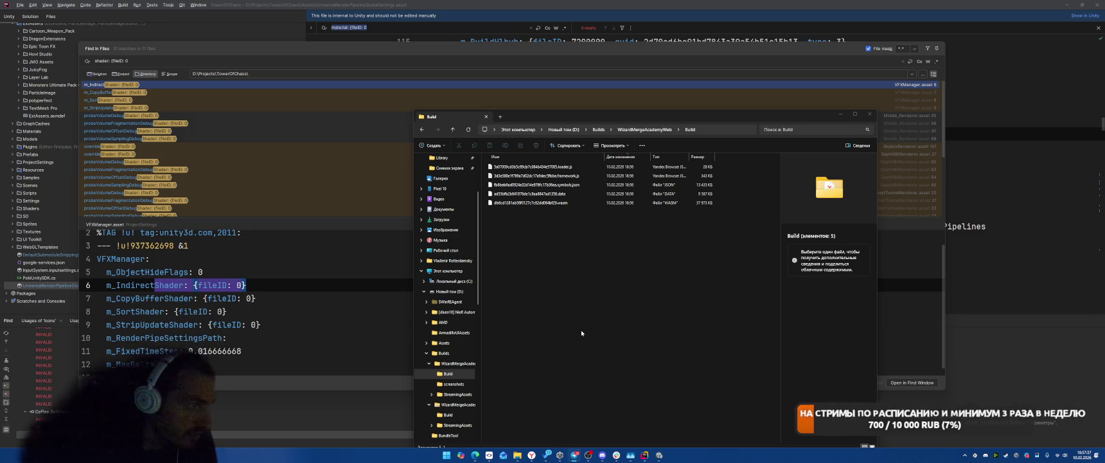
Step: Close the Addressables report and snip the old Build Size summary and table
mouse_move(659, 455)
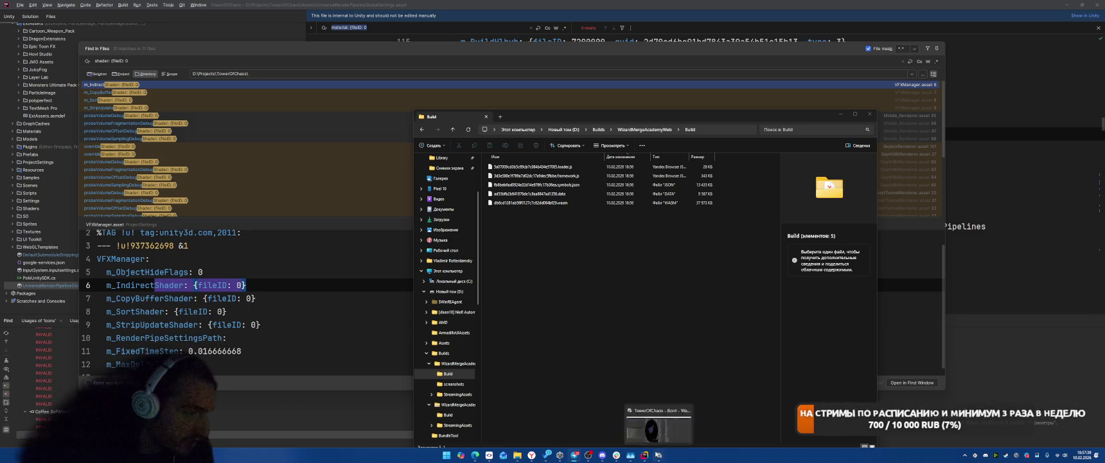
left_click(666, 418)
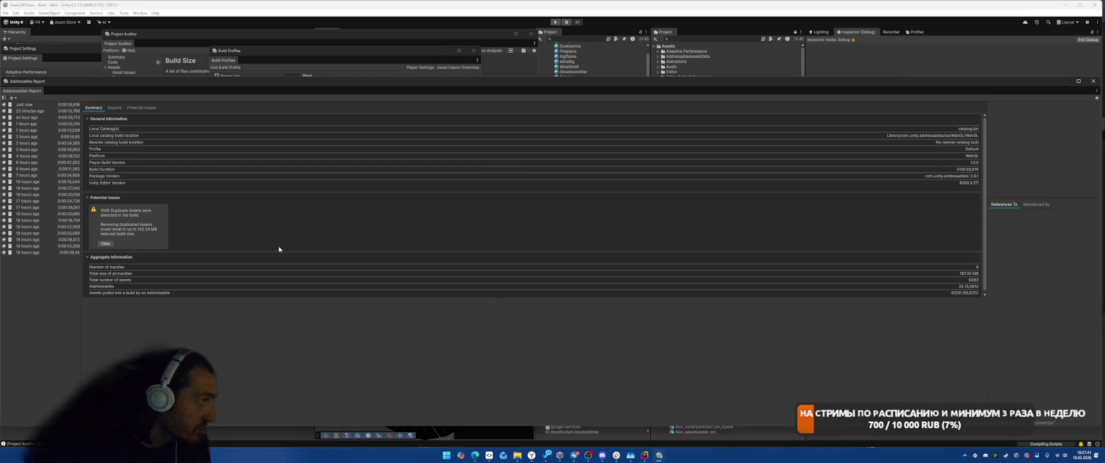
left_click(1093, 82)
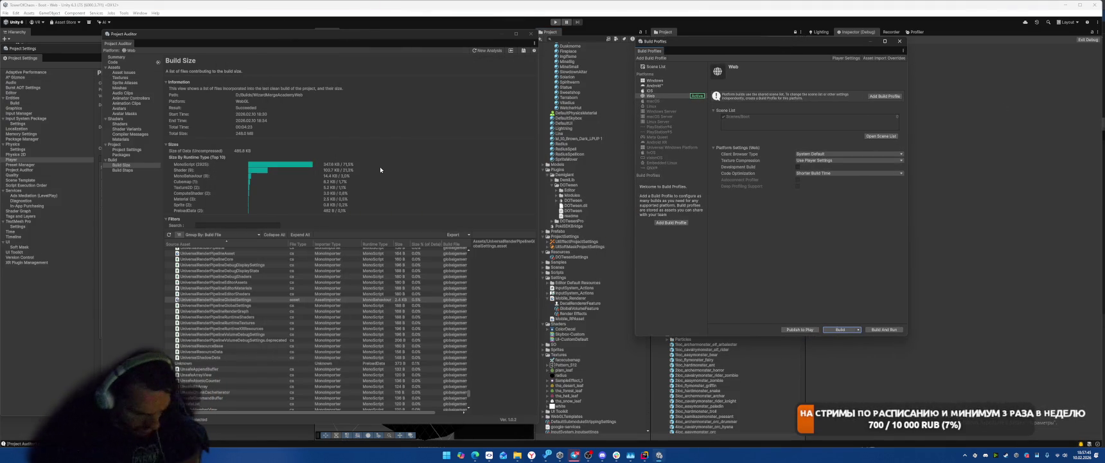
key("super+shift+s")
left_click_drag(157, 131, 513, 392)
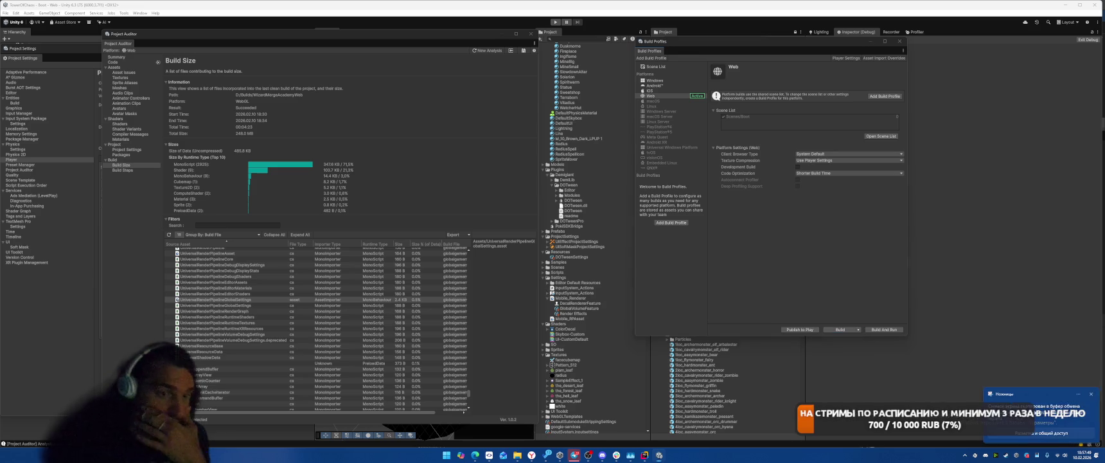
Step: Run a new Project Auditor analysis and show the Build Size report beside the captured screenshot
left_click(469, 80)
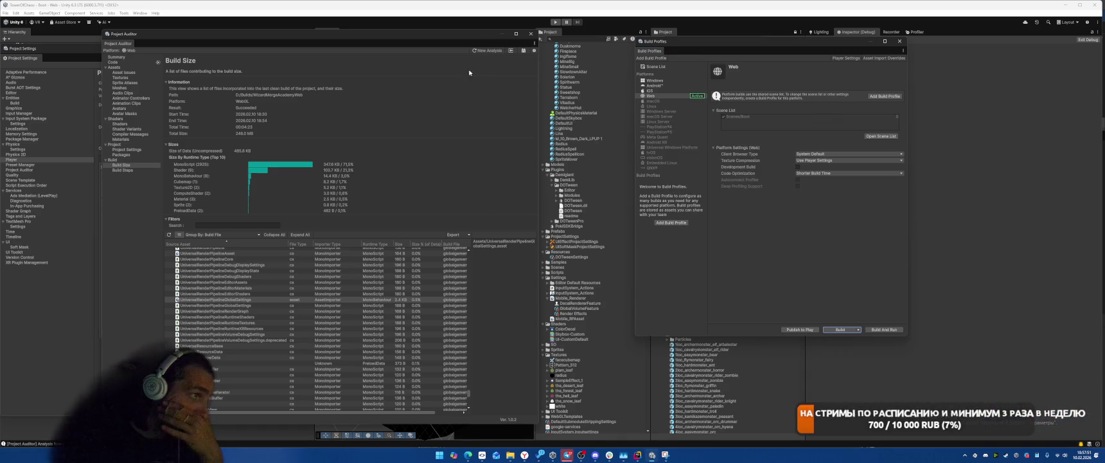
left_click(489, 50)
left_click(370, 185)
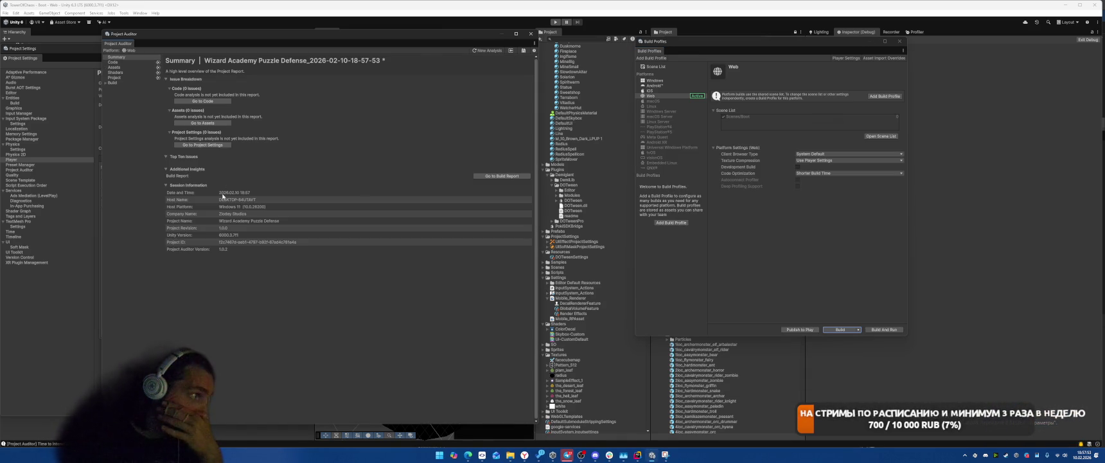
left_click(113, 82)
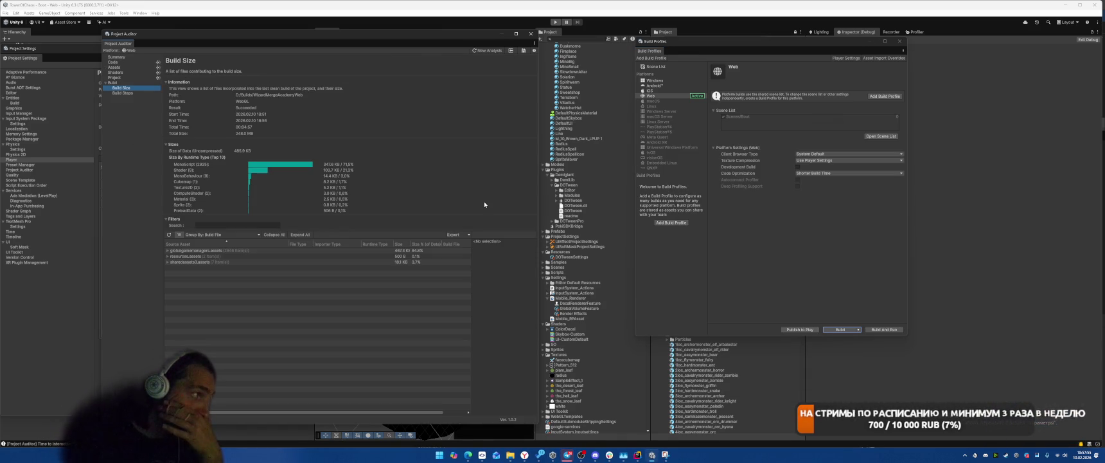
left_click(568, 454)
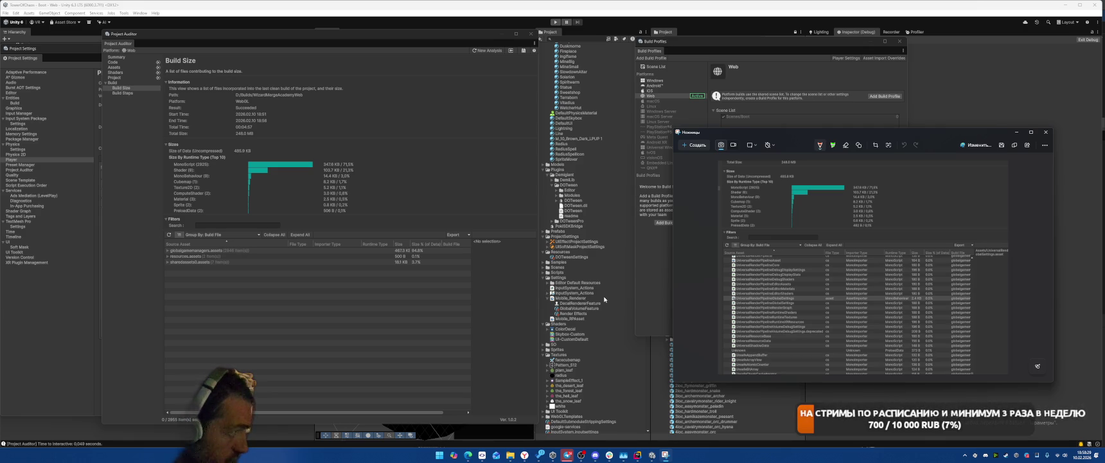
Step: In Build Size, expand the sharedassets0.assets and globalgamemanagers.assets rows to list their contents
left_click(185, 199)
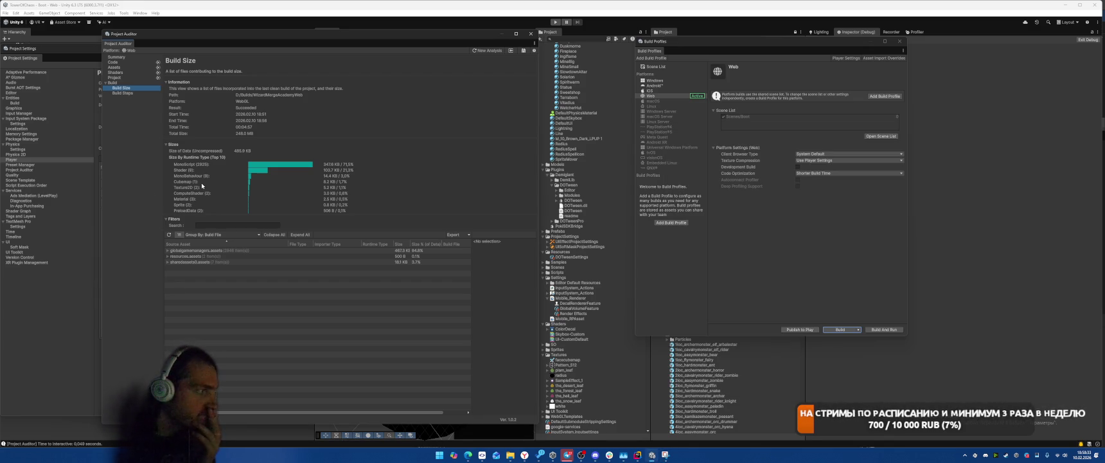
left_click(167, 261)
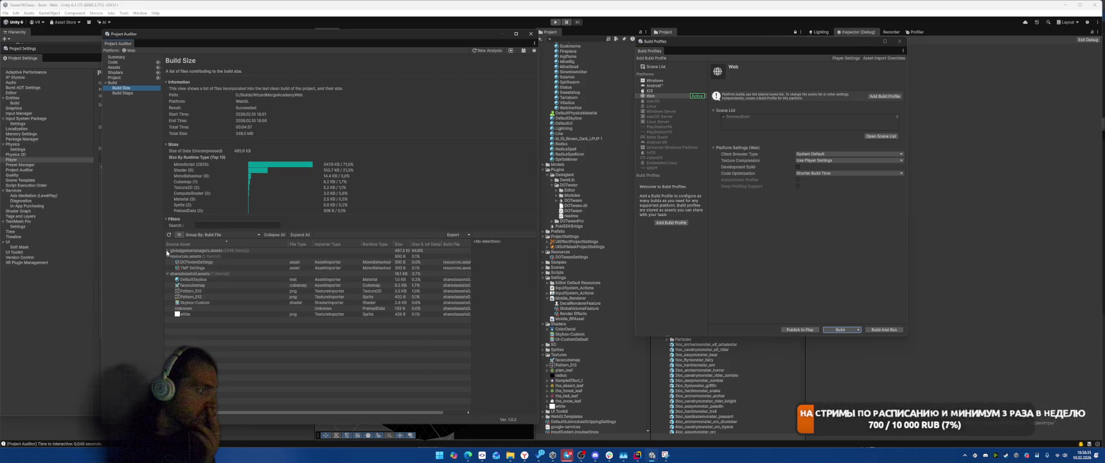
left_click(167, 251)
left_click(167, 251)
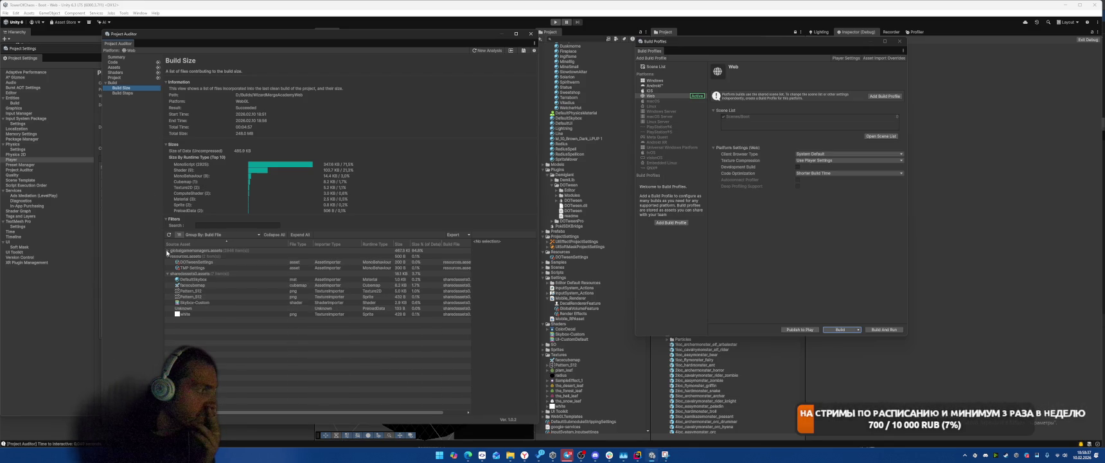
left_click(167, 251)
left_click(168, 252)
left_click(168, 251)
mouse_move(474, 256)
left_mouse_down()
mouse_move(476, 422)
mouse_move(476, 370)
left_mouse_up()
Step: Filter the asset list by searching for unity_builtin_extra
left_click(235, 225)
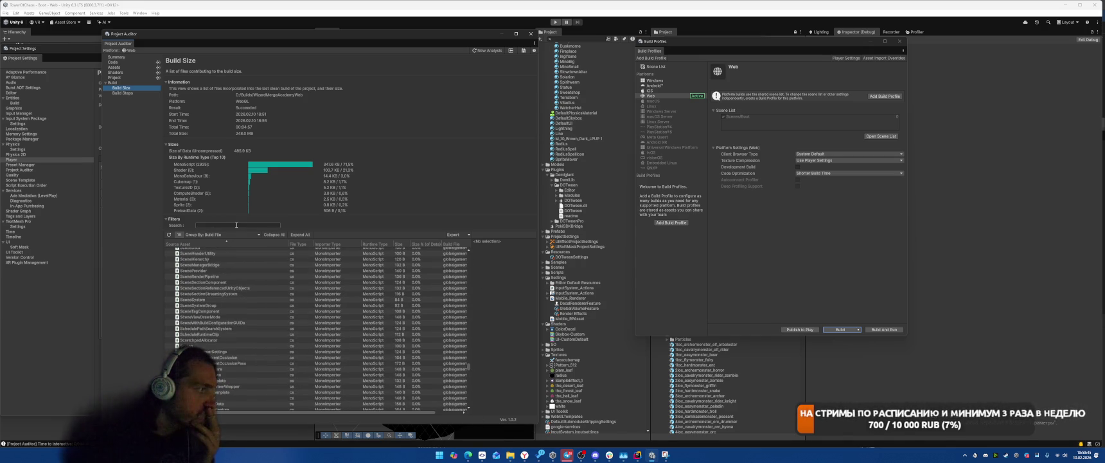
type("ттsен")
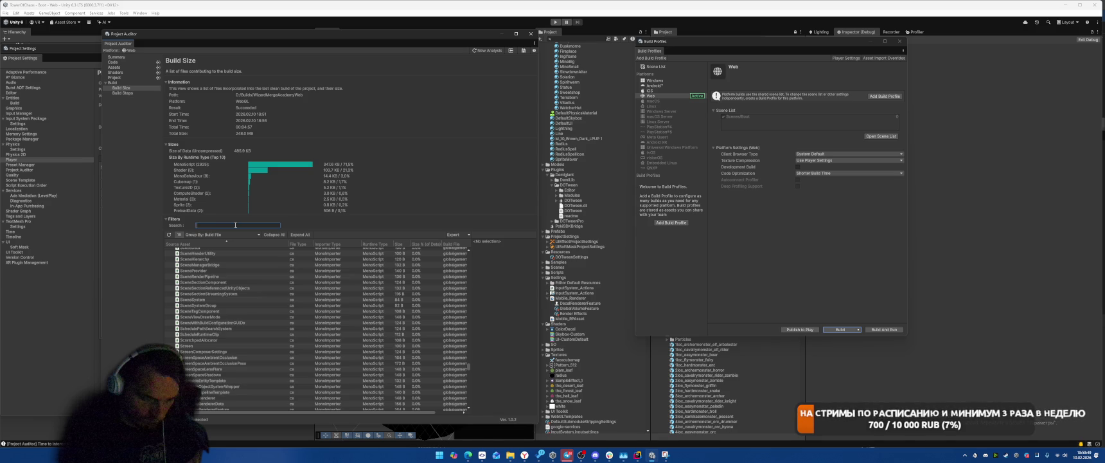
type("unity")
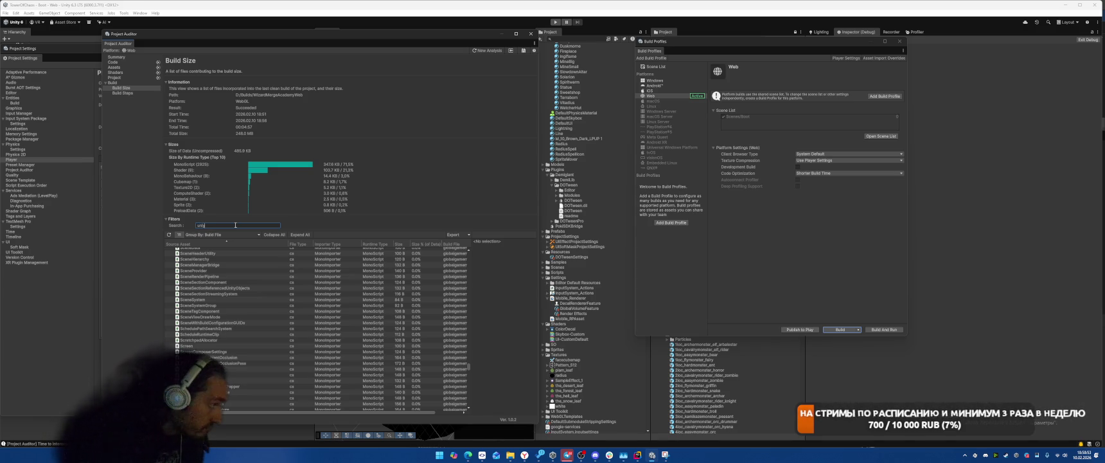
key("Return")
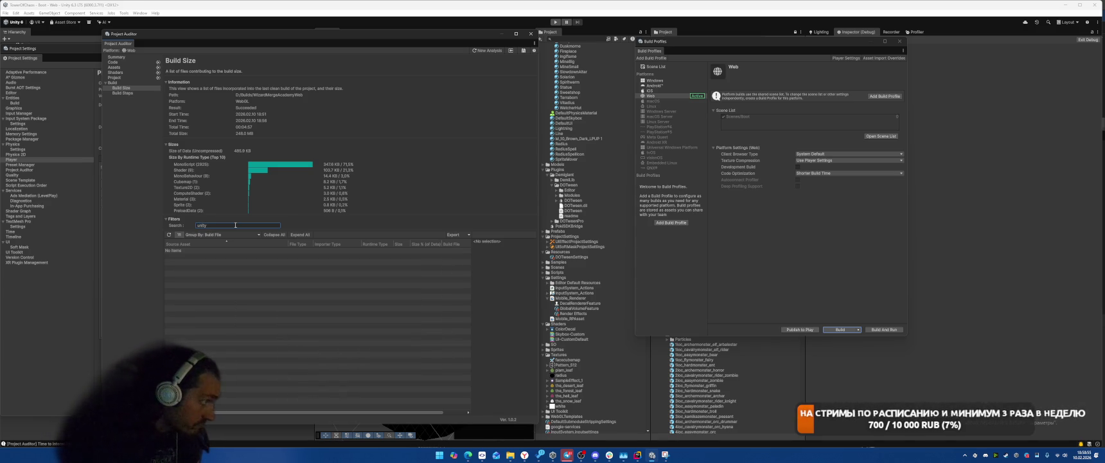
right_click(235, 225)
left_click(219, 249)
type("unity_buil")
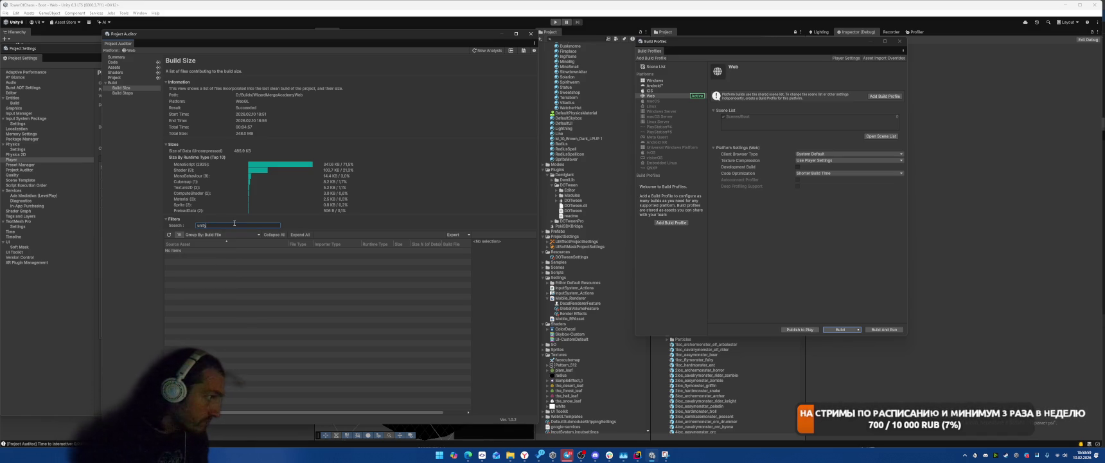
type("tin_e")
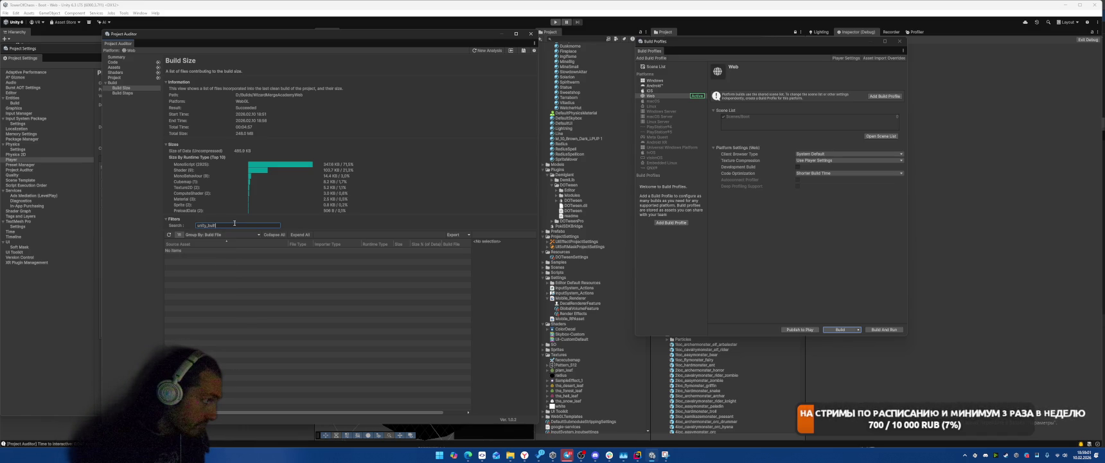
type("xtra")
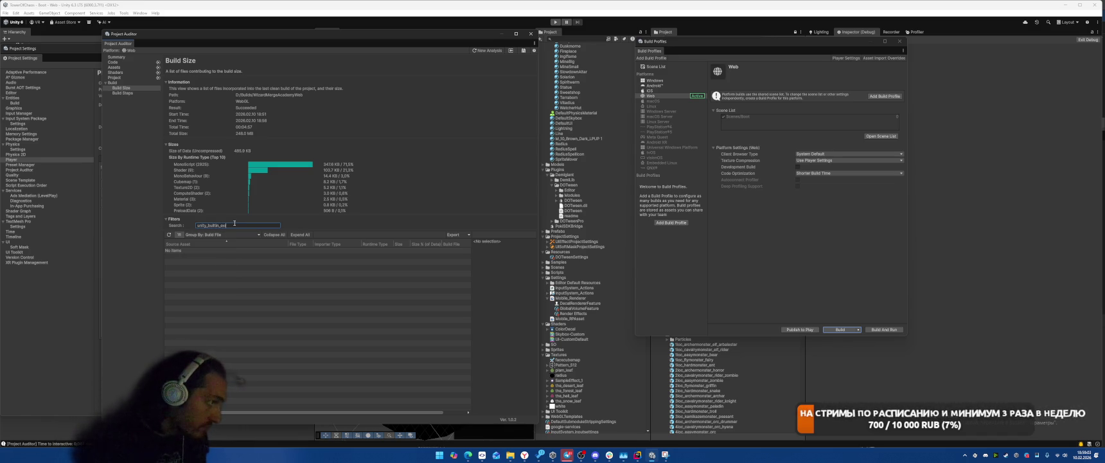
Step: Group the Build Size assets by Runtime Type, clear the search, and expand the Shader group
left_click(219, 235)
left_click(218, 253)
key("ctrl+a")
key("ctrl+c")
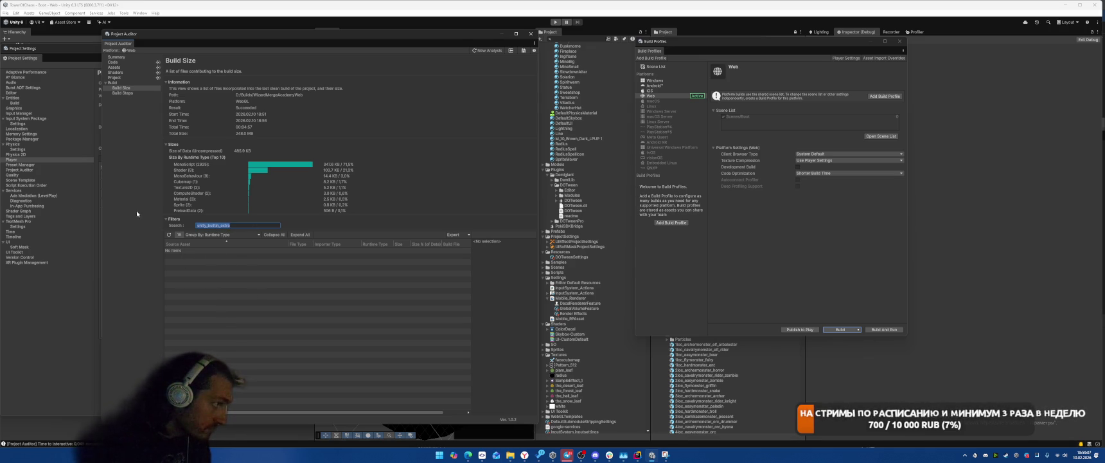
key("BackSpace")
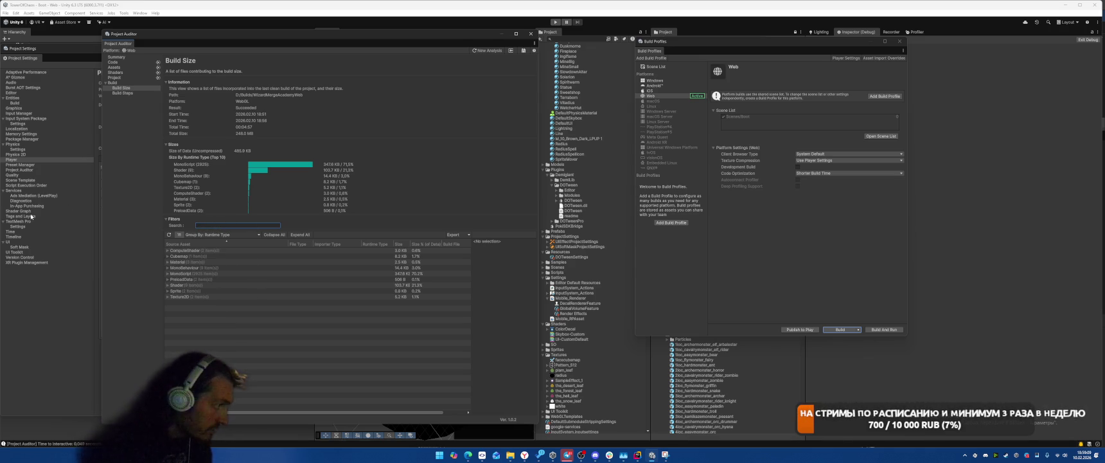
left_click(189, 296)
key("Up")
key("Up")
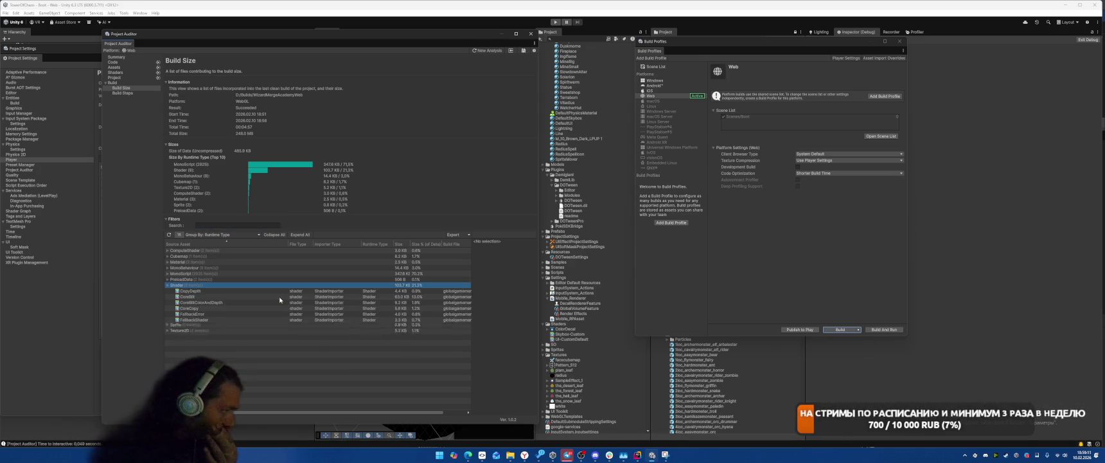
key("Right")
key("Down")
key("Down")
key("Down")
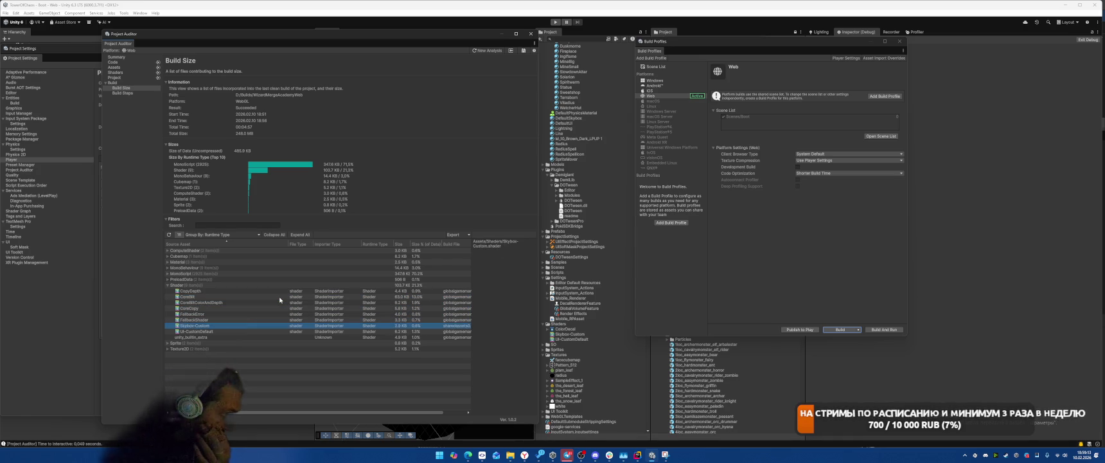
Step: Filter the list to the unity_builtin_extra entries, show the Build File column, and return to Rider
right_click(191, 338)
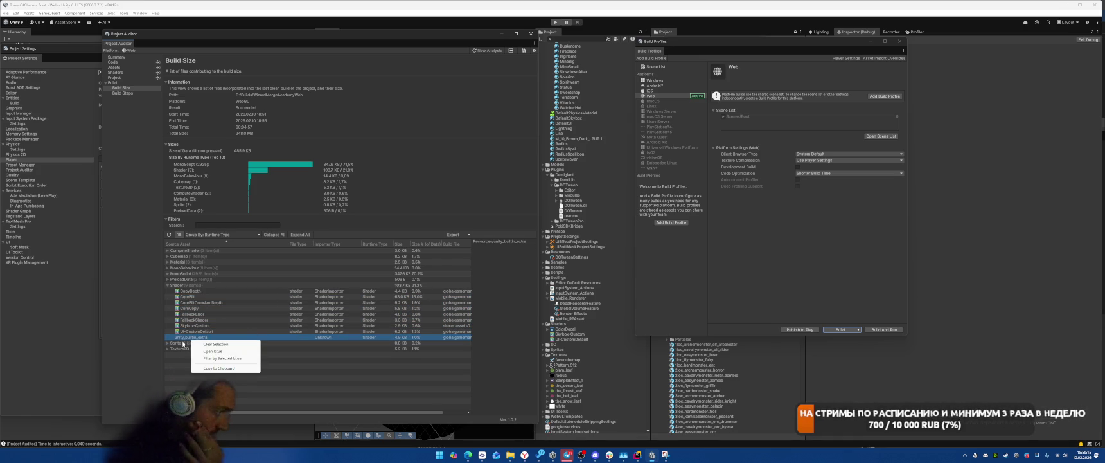
left_click(238, 367)
left_click(227, 225)
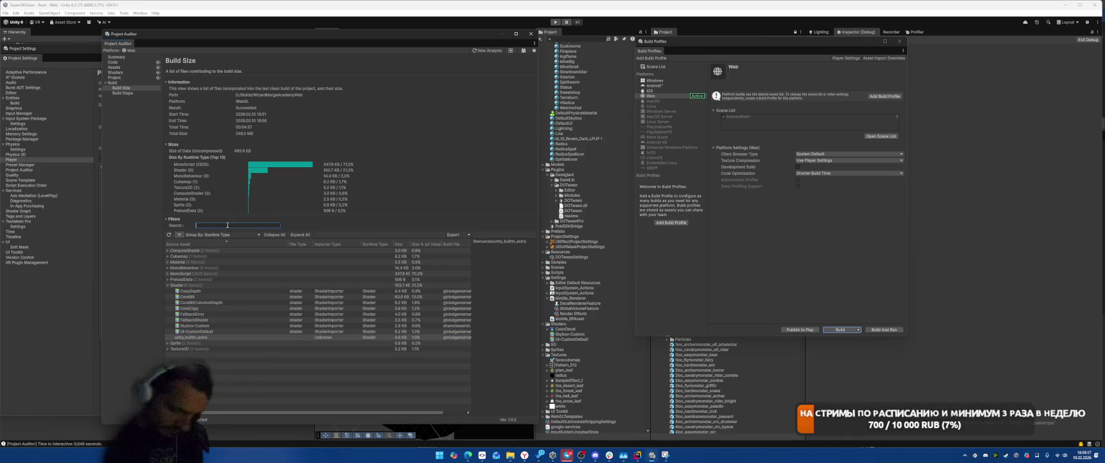
key("ctrl+v")
type("a")
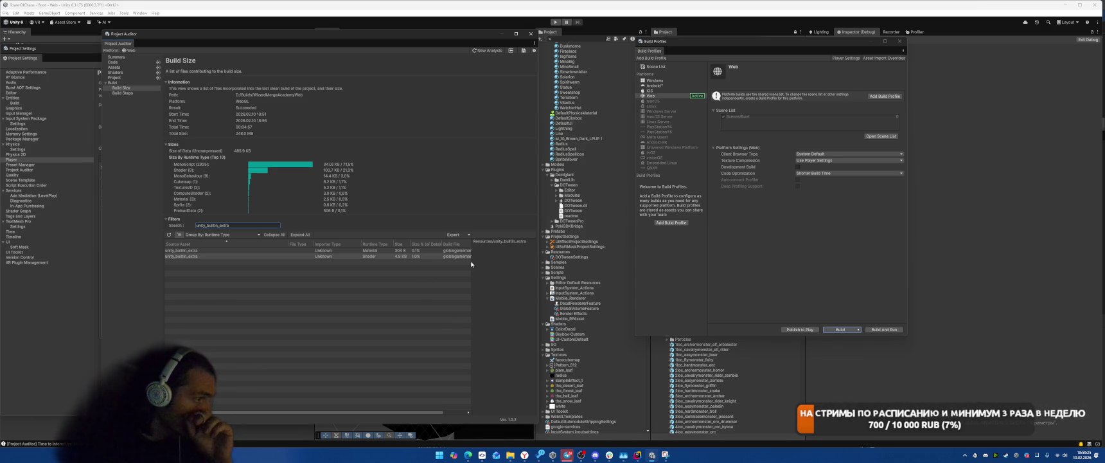
left_click(465, 411)
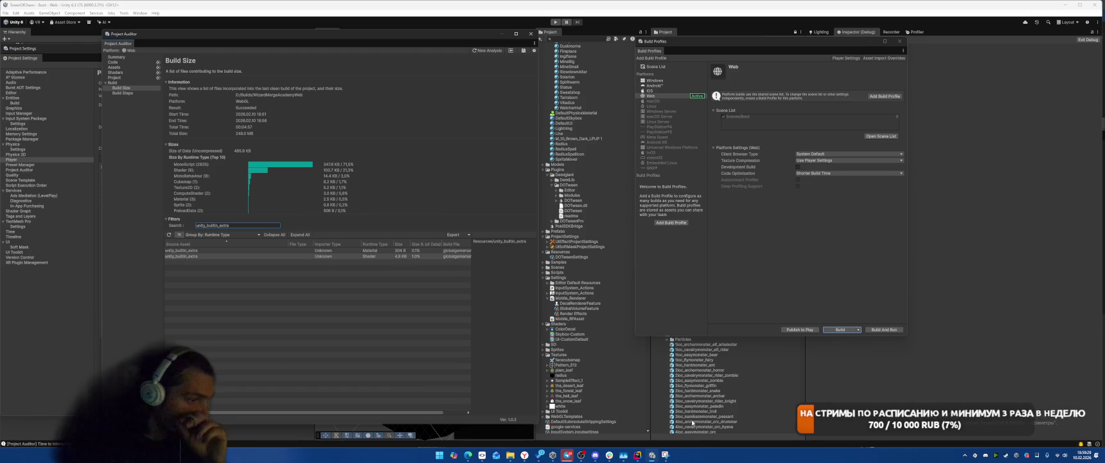
key("alt+Tab")
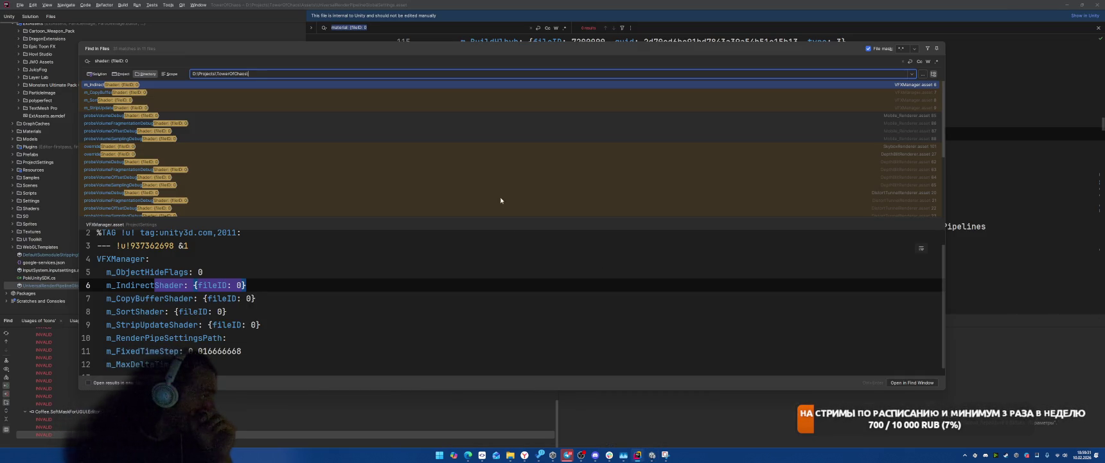
Step: Scroll through the shader reference results in Find in Files and close them
scroll(501, 185, "down", 3)
scroll(490, 175, "down", 2)
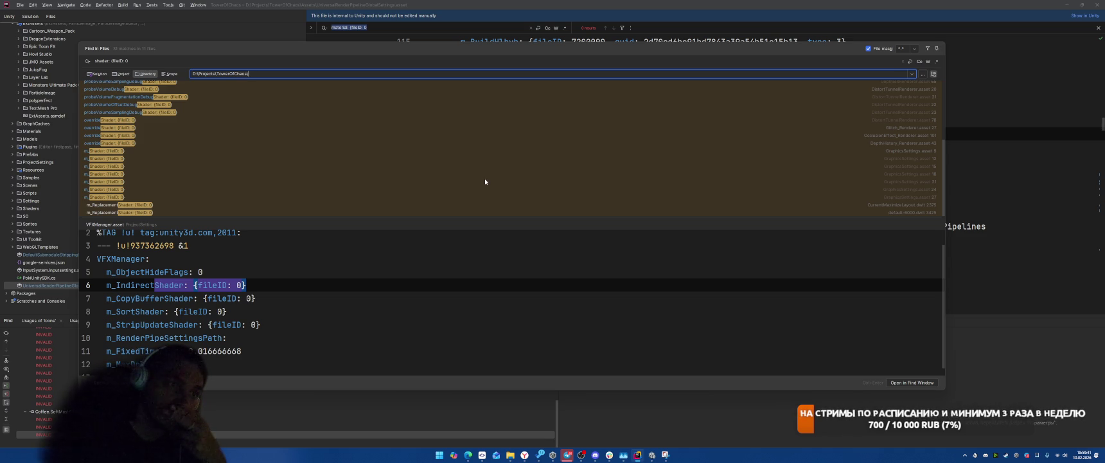
key("Escape")
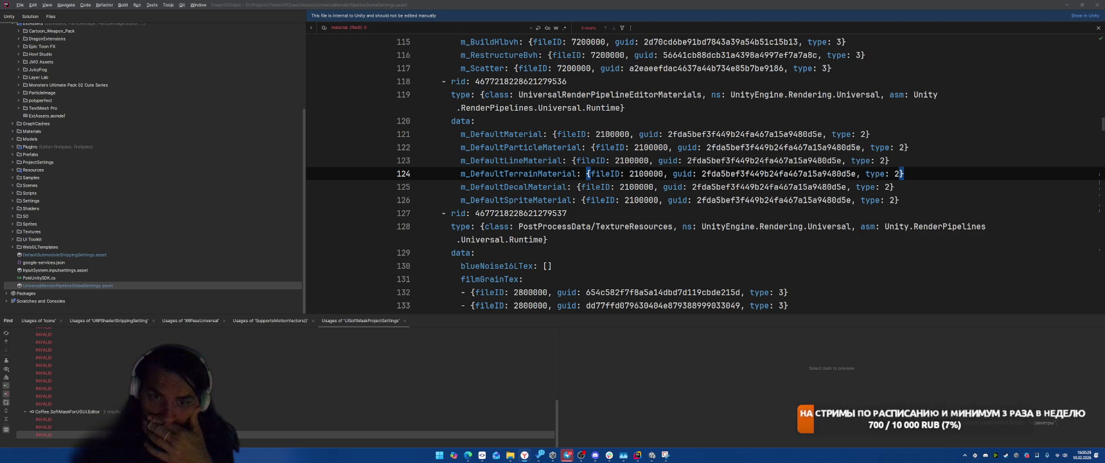
Step: Bring the Explorer window forward and navigate into the TowerOfChaos project folder
mouse_move(511, 454)
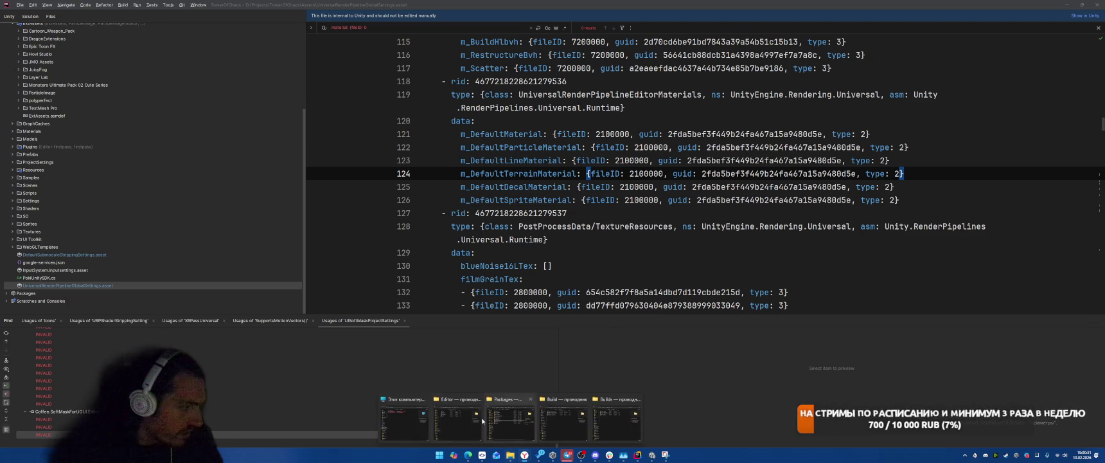
left_click(457, 421)
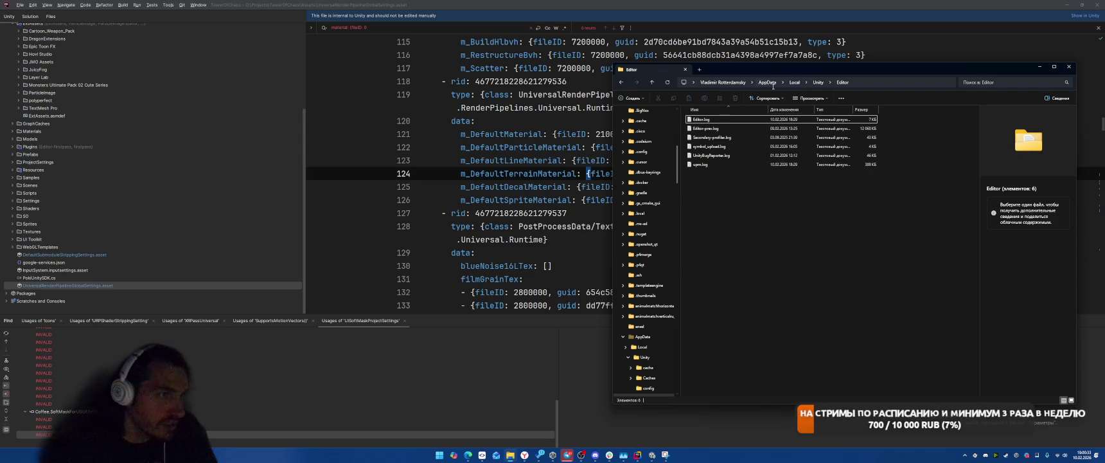
mouse_move(510, 455)
left_click(510, 418)
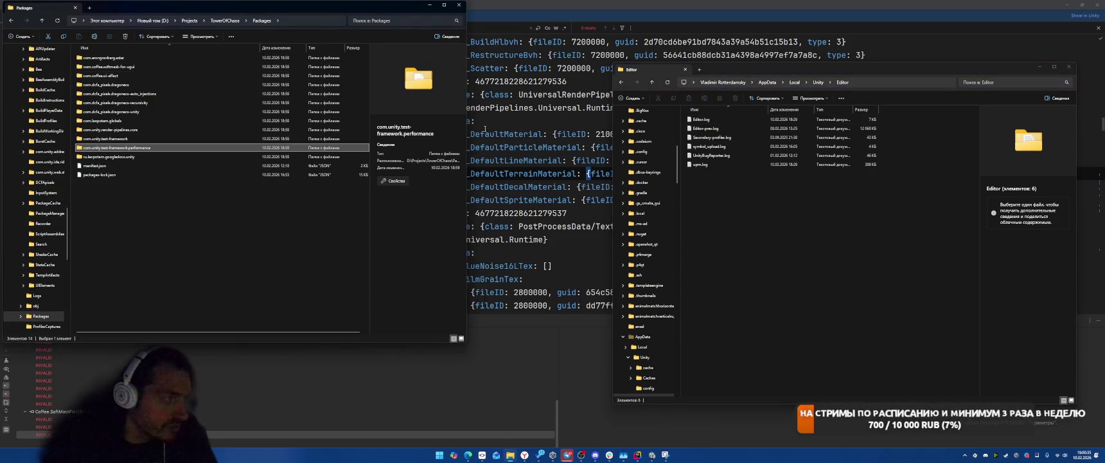
left_click_drag(283, 7, 459, 80)
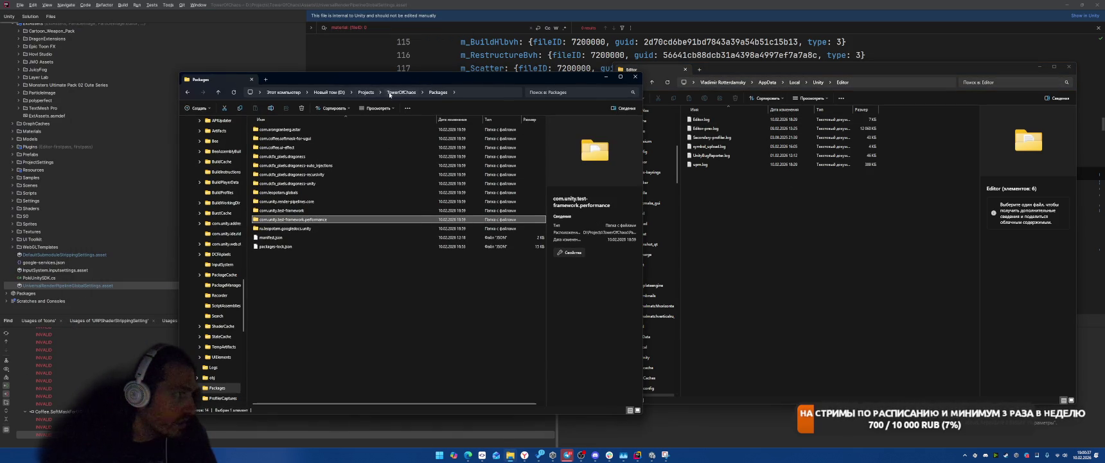
left_click(365, 92)
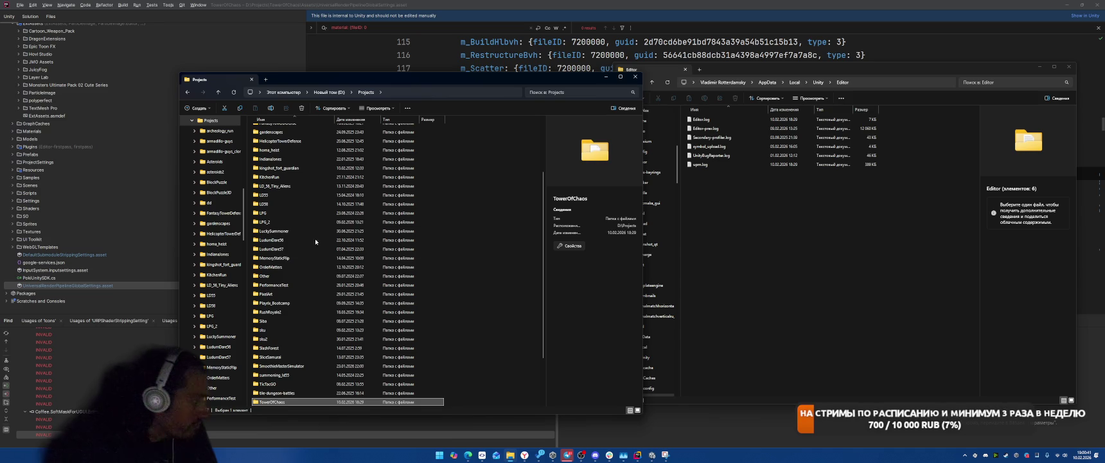
key("Return")
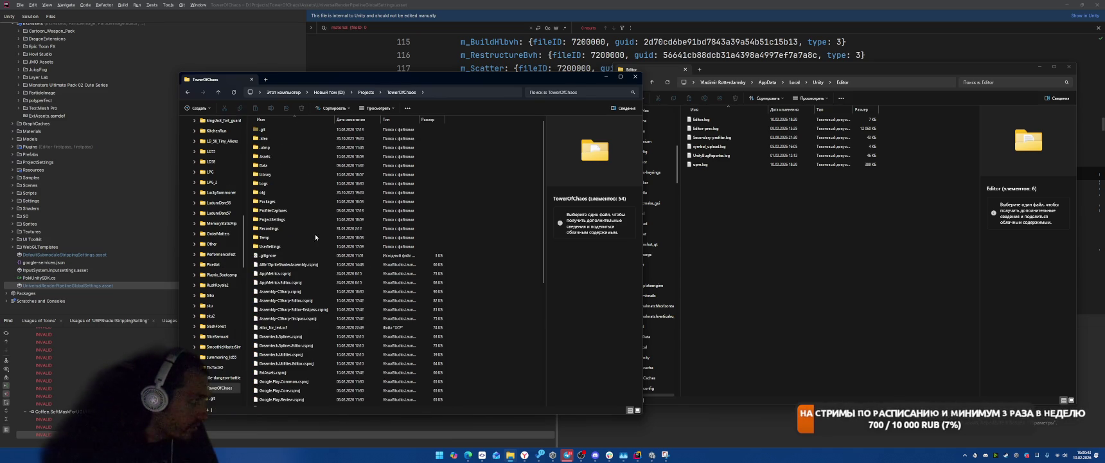
Step: Browse Temp\StagingArea\Data\Managed, then go back up to Temp
double_click(269, 237)
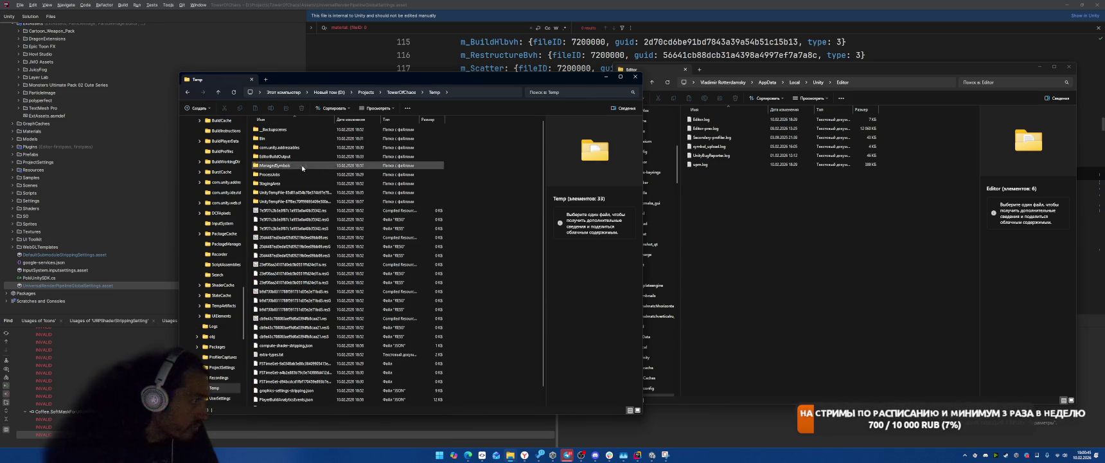
double_click(295, 185)
key("Down")
key("Return")
key("Down")
key("Return")
left_click(454, 92)
left_click(455, 94)
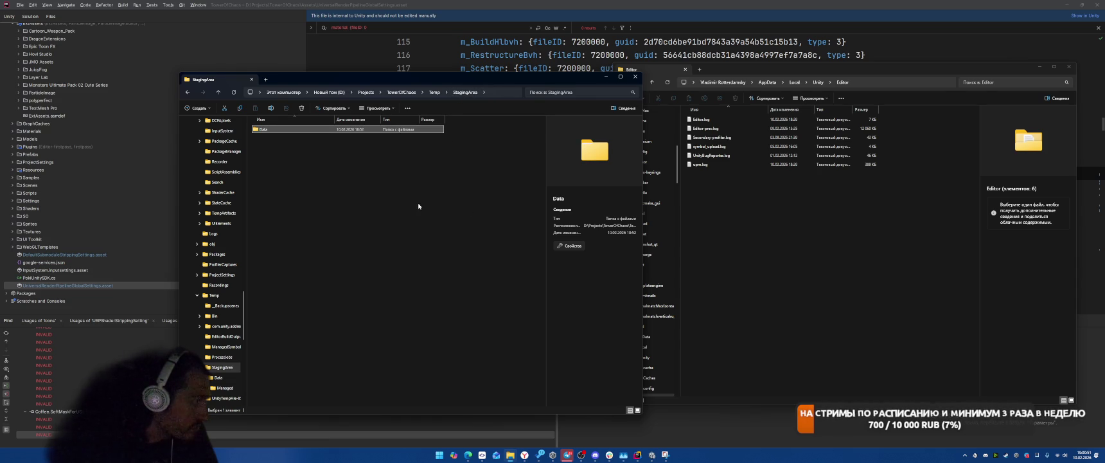
left_click(434, 91)
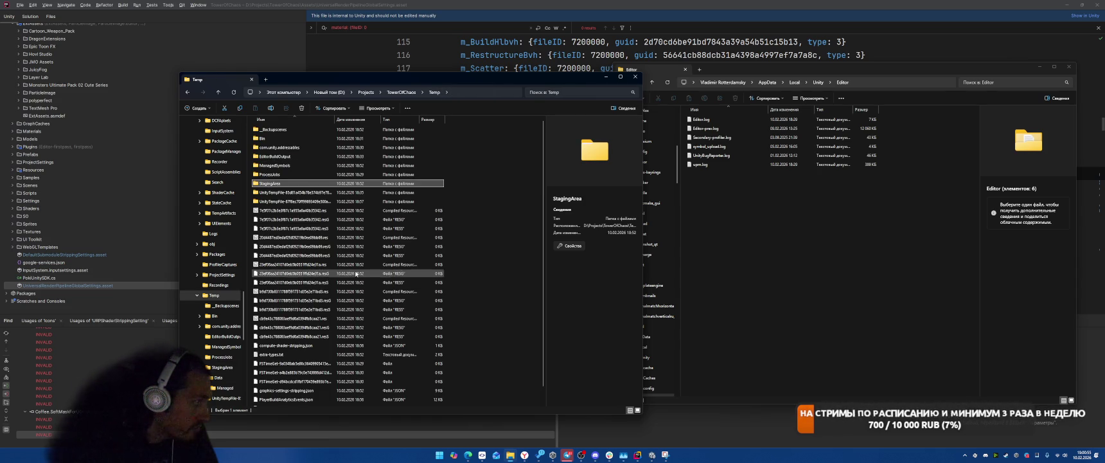
Step: Inspect UnityTempFile, shader-stripping.json details and the ManagedSymbols folder in Temp
left_click(292, 194)
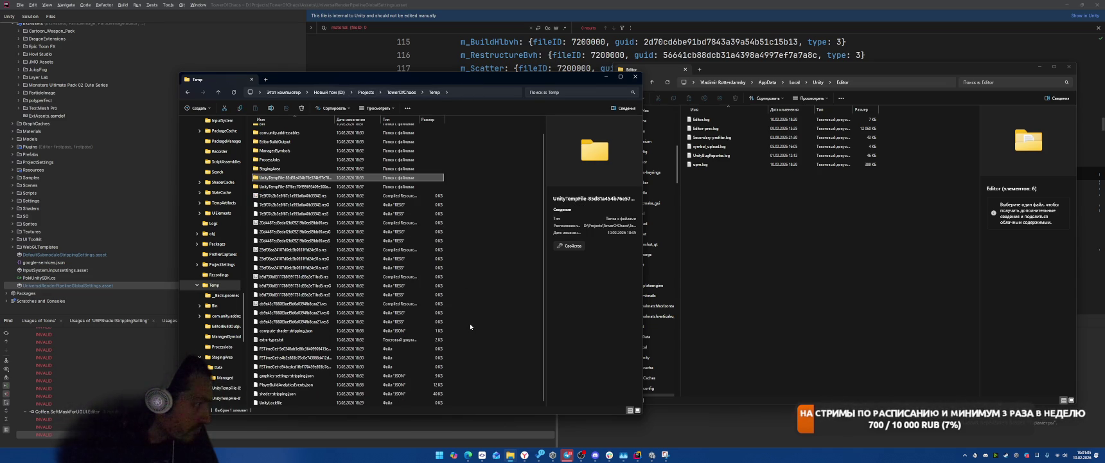
left_click(354, 393)
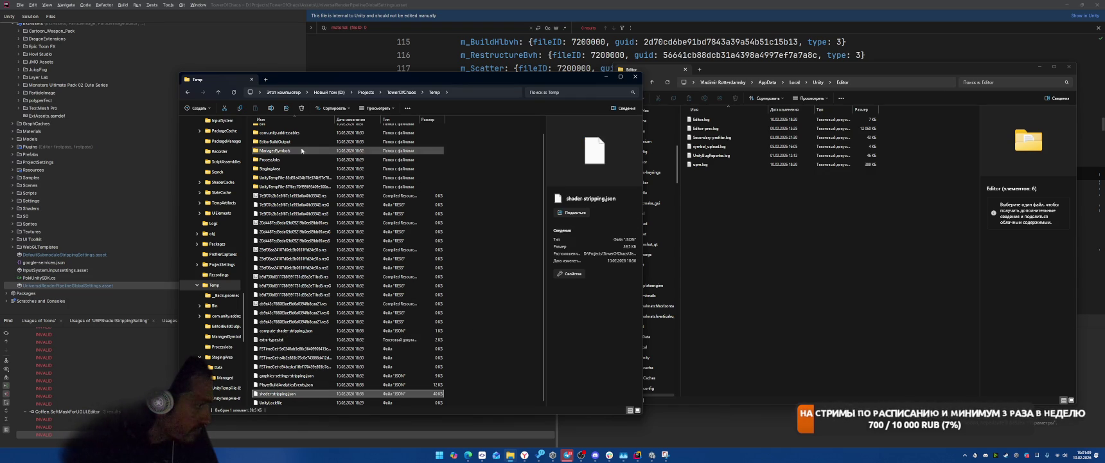
scroll(294, 153, "up", 1)
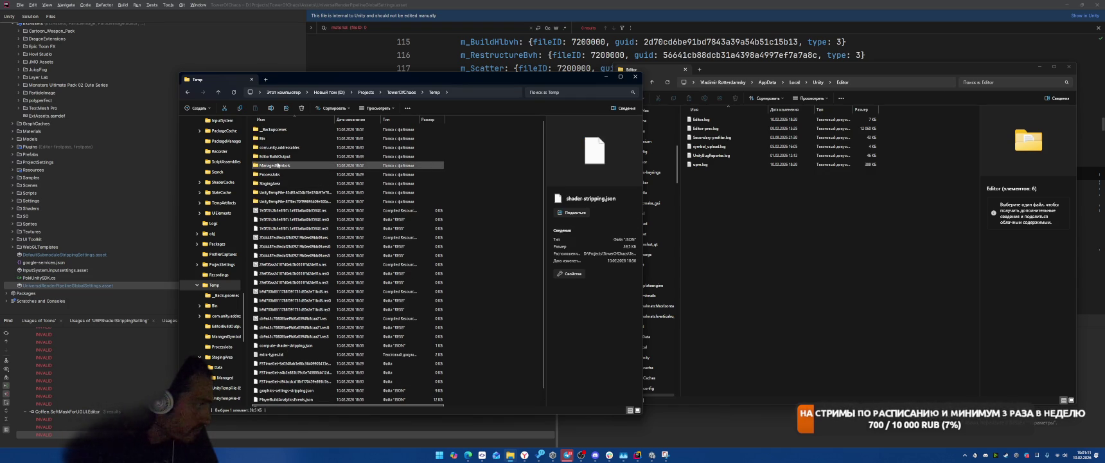
left_click(278, 166)
double_click(278, 165)
key("alt+Left")
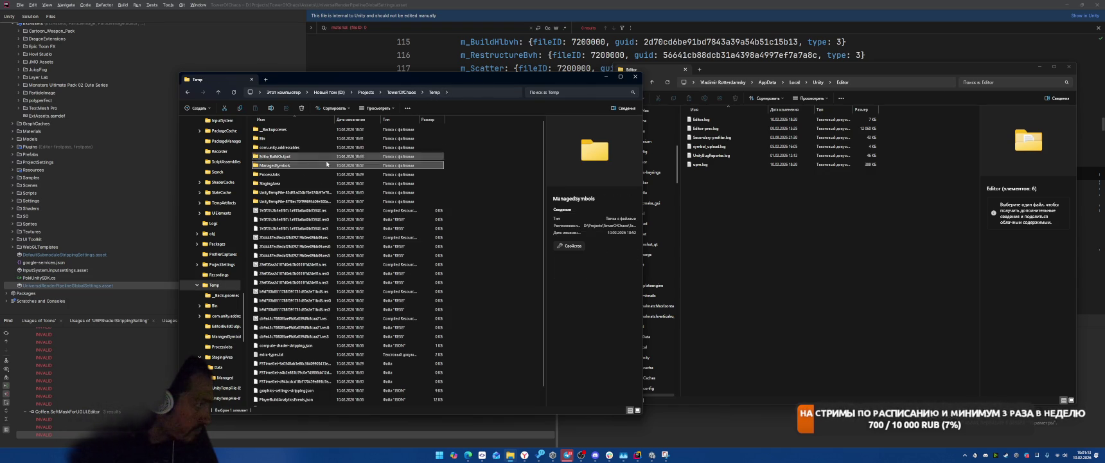
Step: Check MethodMap.tsv and UnityLinkerToEditorData.json in EditorBuildOutput, then return to Temp
double_click(272, 157)
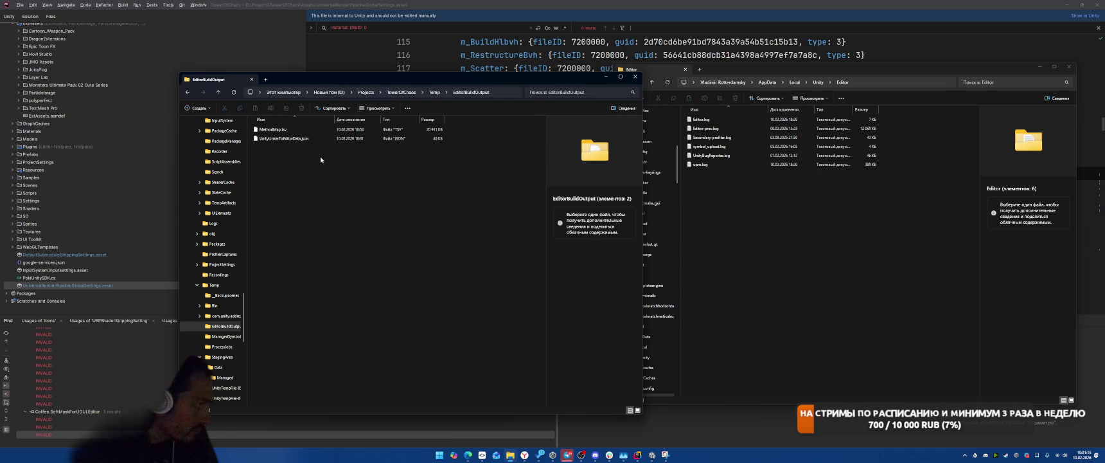
left_click(284, 138)
left_click(283, 130)
left_click(294, 139)
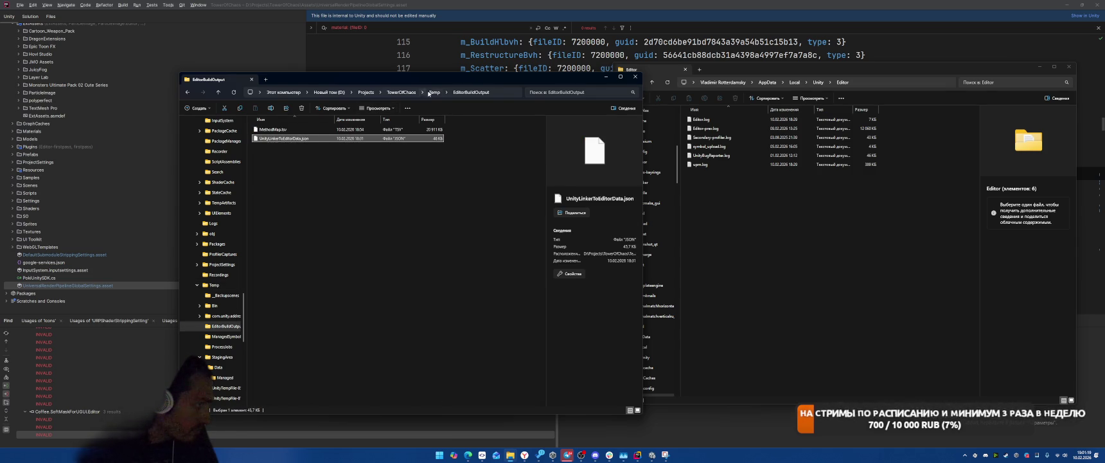
left_click(434, 92)
Step: Peek into com.unity.addressables and Bin\Debug, then return to Temp
double_click(287, 149)
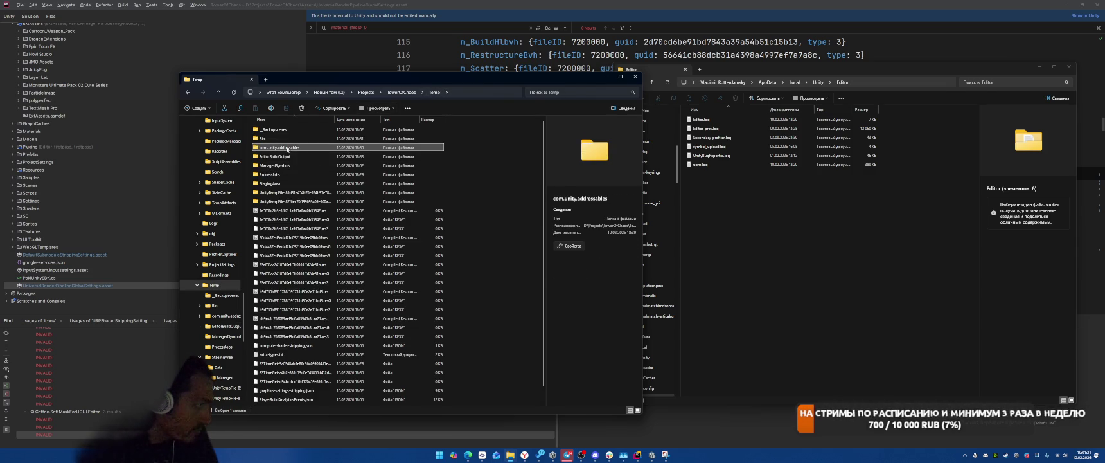
left_click(434, 92)
double_click(347, 138)
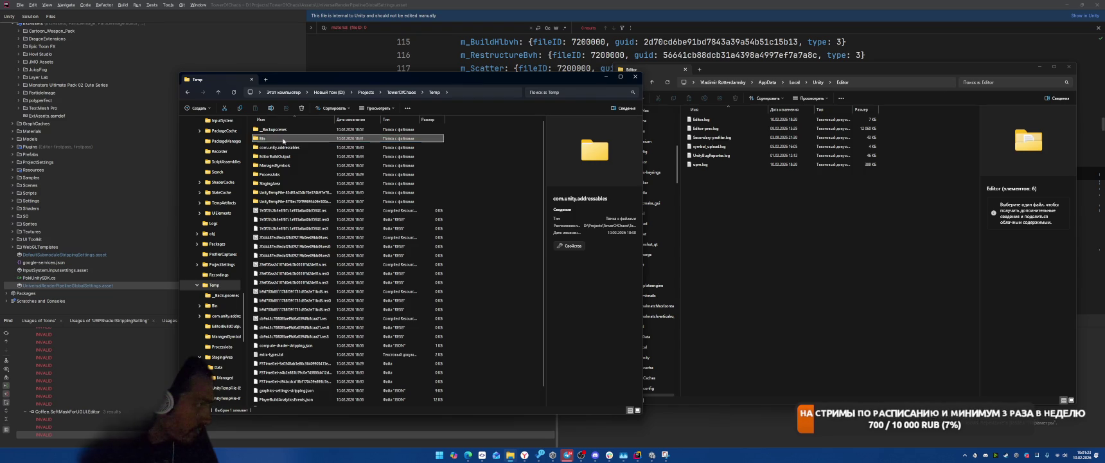
double_click(303, 129)
key("alt+Up")
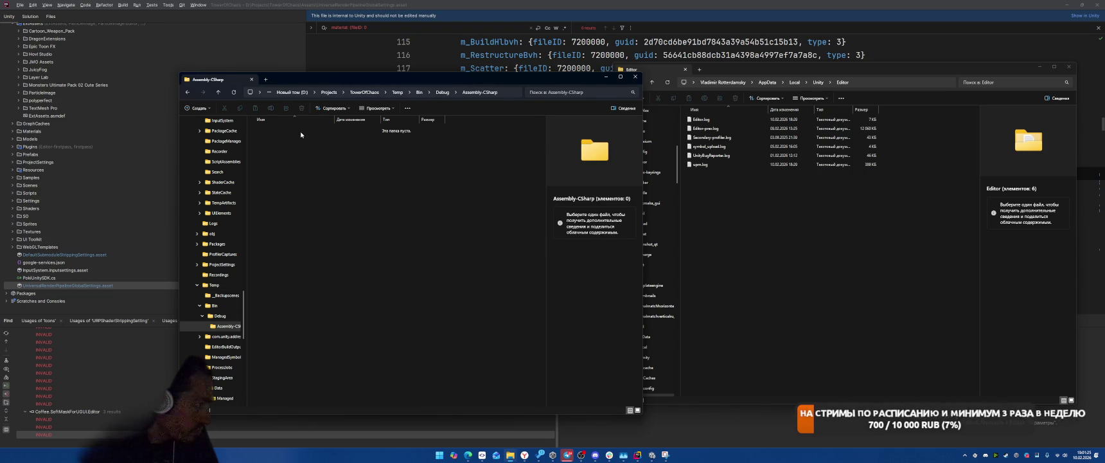
key("alt+Up")
Step: Go back to the TowerOfChaos project root and open its Library folder
left_click(366, 92)
double_click(281, 401)
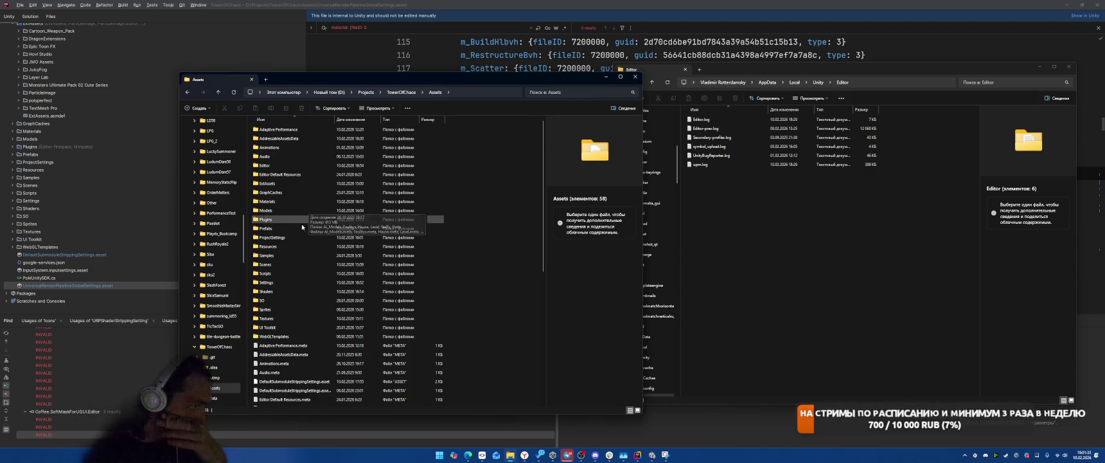
left_click(401, 92)
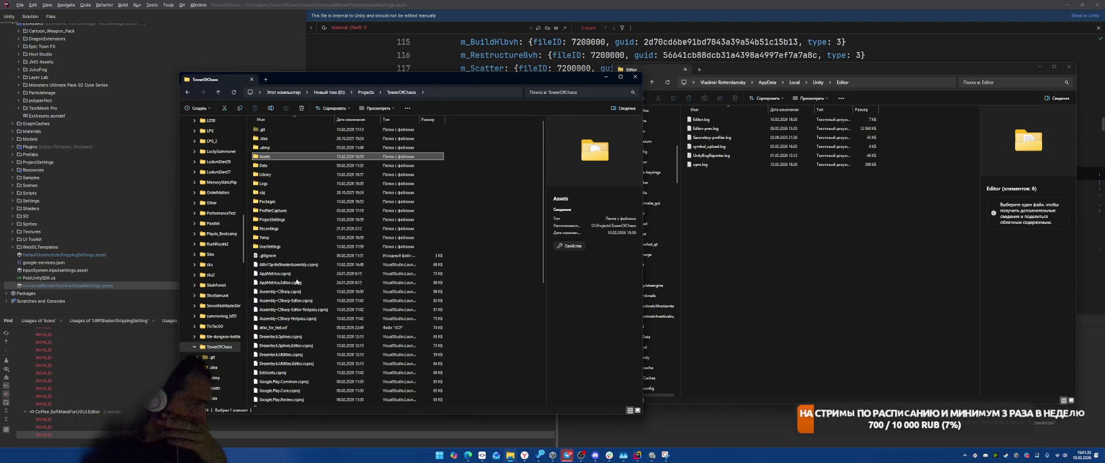
double_click(271, 173)
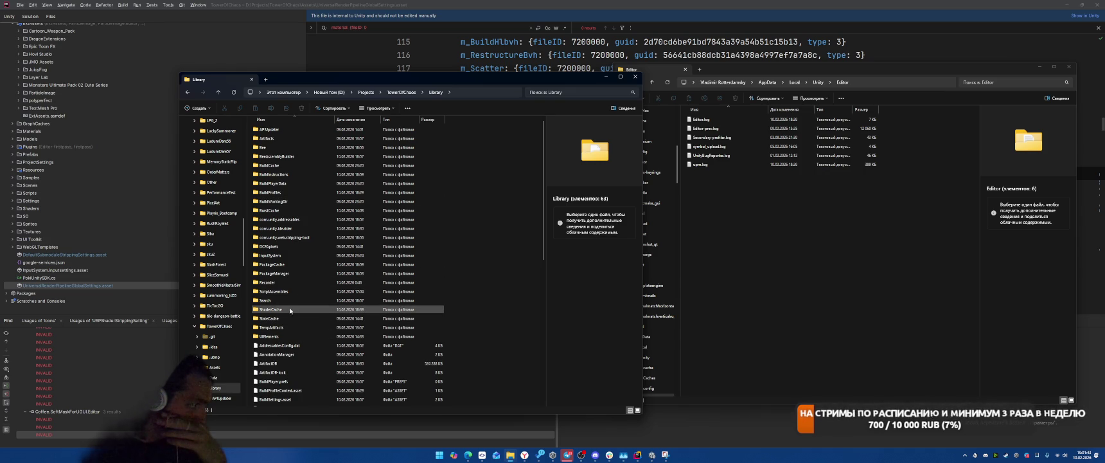
Step: Open ShaderCache\builtin\unity_builtin_extra0000\00 with its cached BIN files, then switch to the Unity Manual
double_click(291, 309)
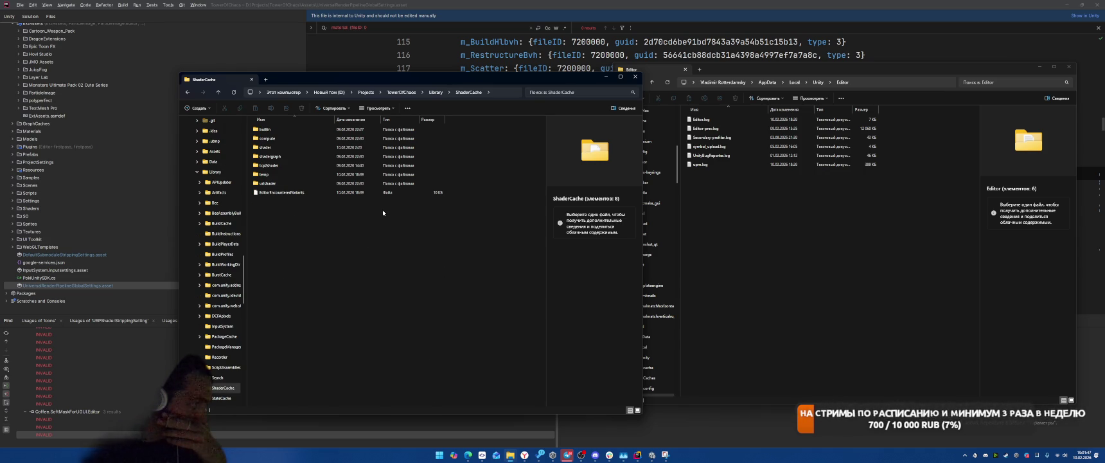
double_click(277, 130)
double_click(275, 131)
double_click(274, 131)
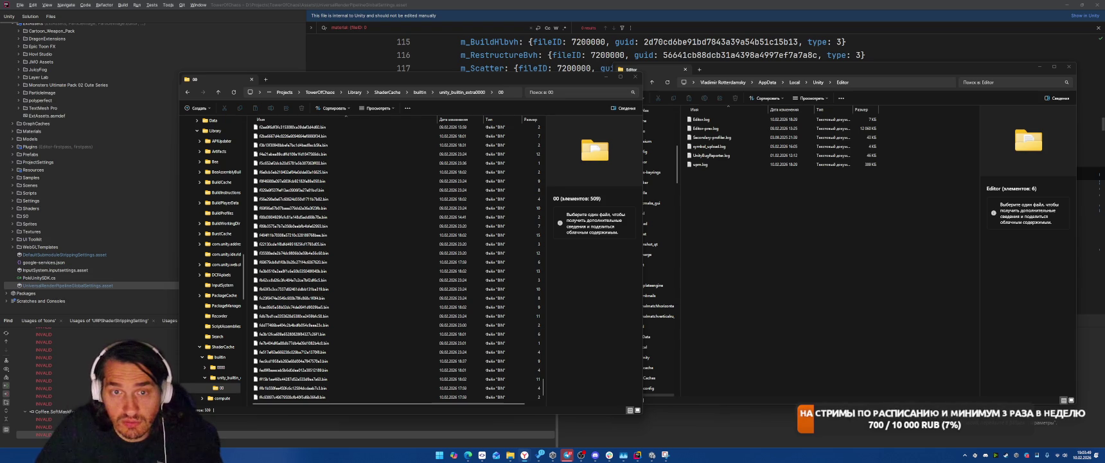
key("alt+Tab")
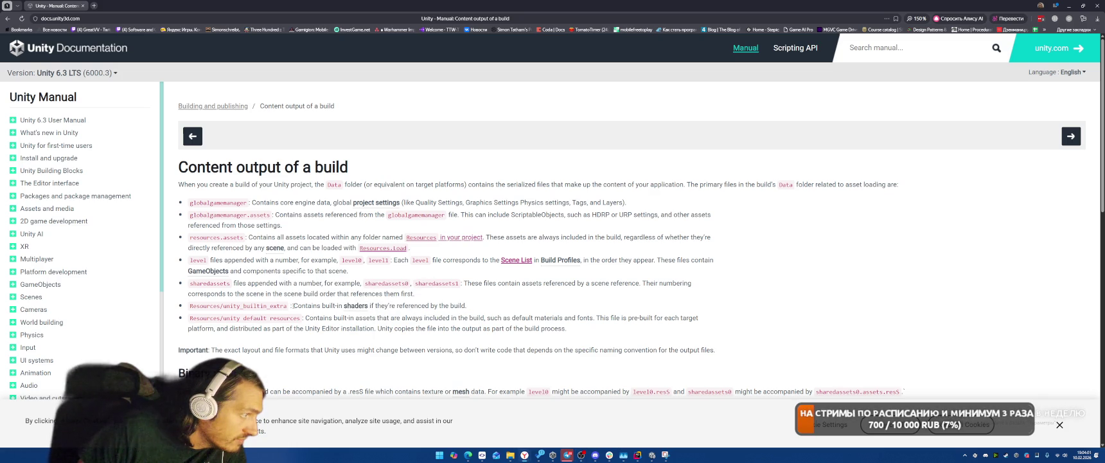
Step: Read the 'Content output of a build' page, selecting globalgamemanager, then return to Rider via Unity
scroll(284, 305, "down", 2)
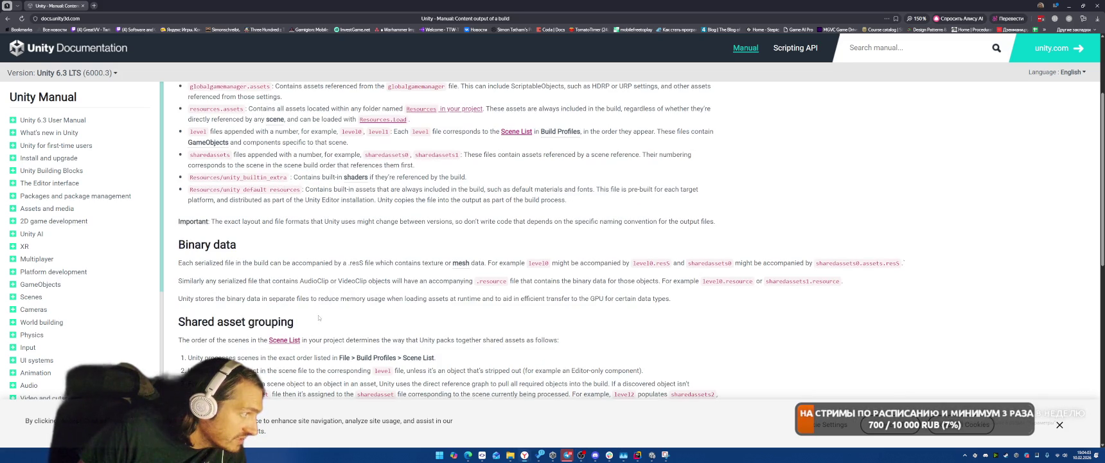
scroll(320, 317, "down", 1)
scroll(561, 290, "up", 3)
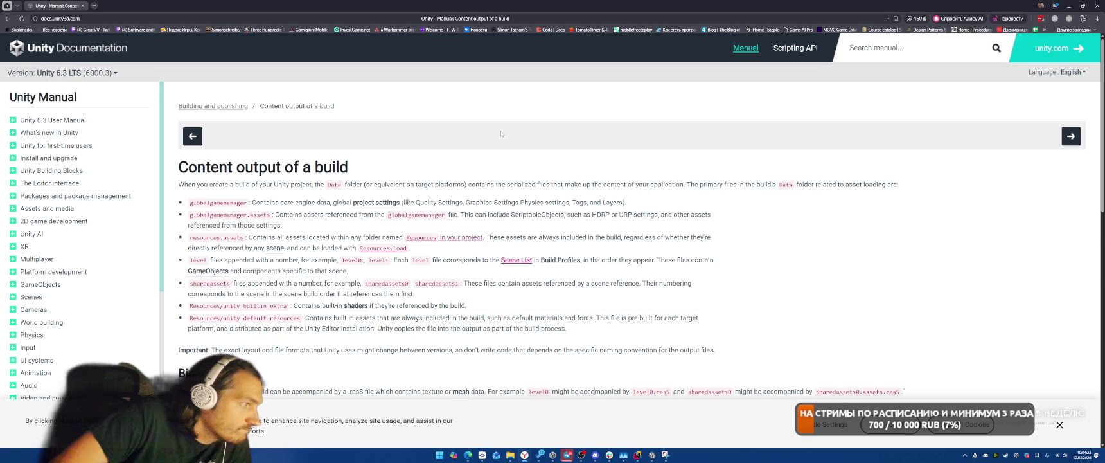
scroll(501, 131, "down", 1)
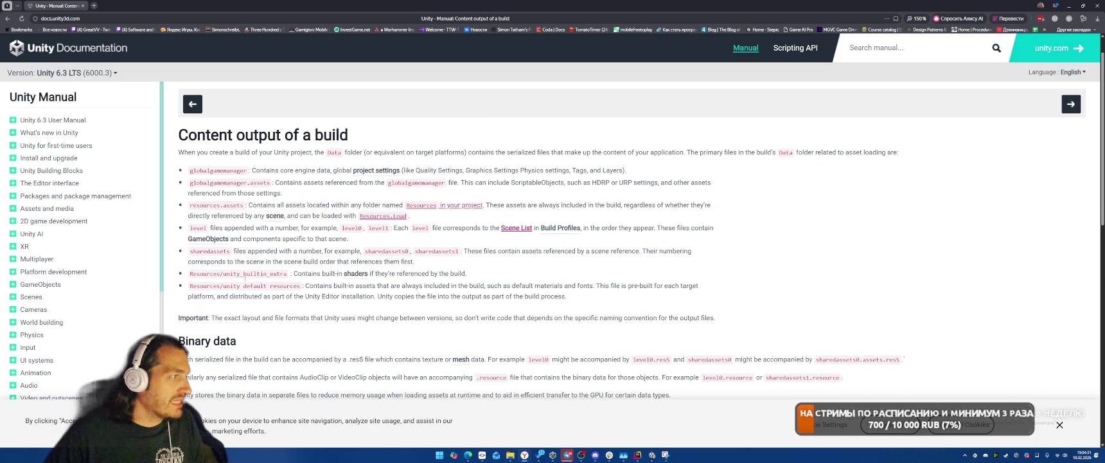
double_click(207, 170)
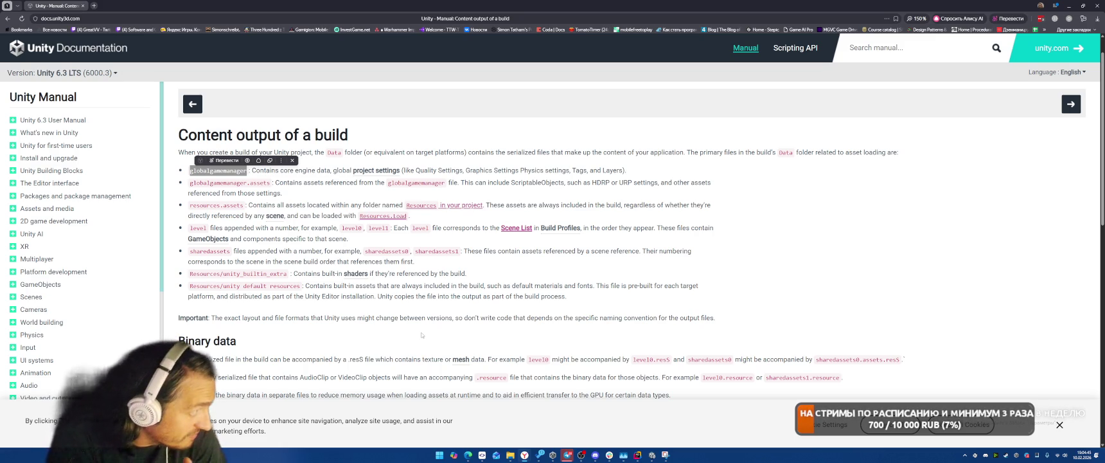
left_click(652, 454)
left_click(637, 455)
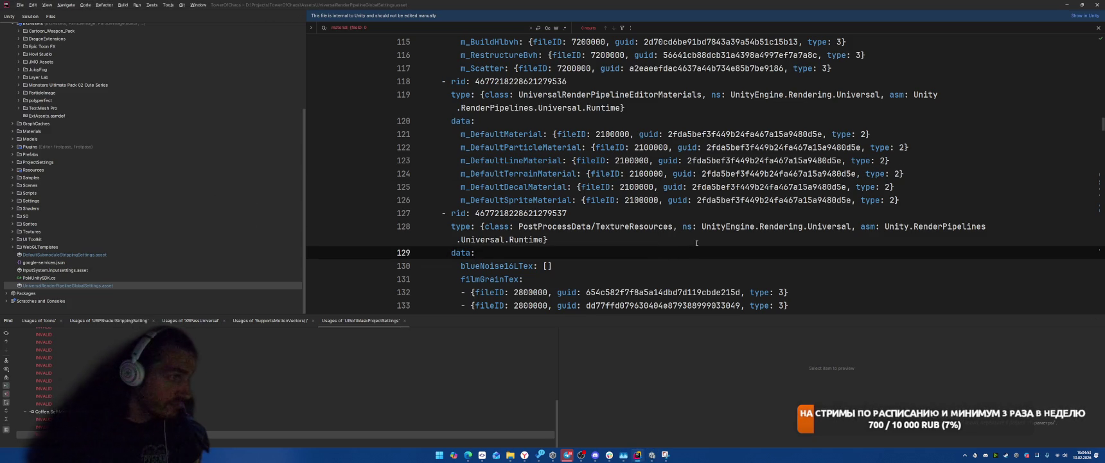
Step: Trim the in-file search to '{fileID: 0' and step through its matches to line 83
key("ctrl+f")
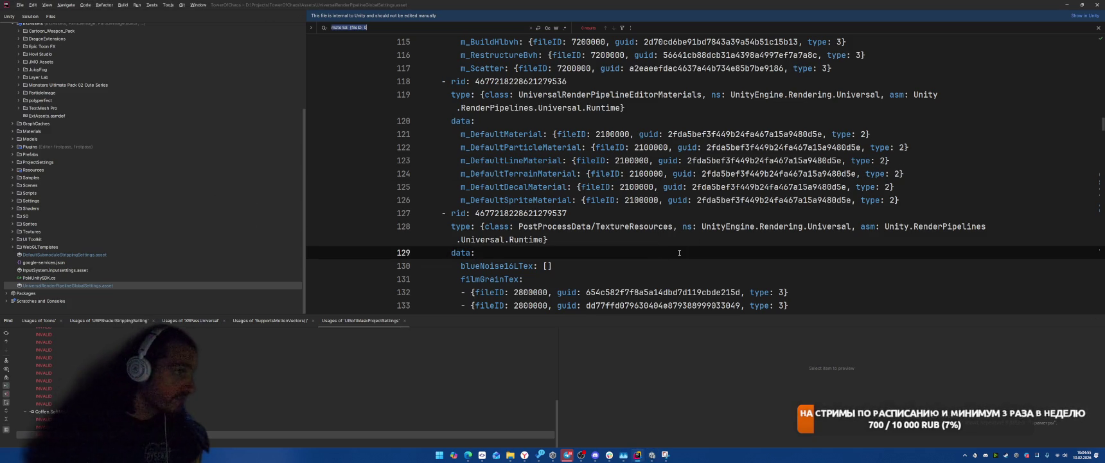
key("Home")
key("Delete")
key("Delete")
key("Delete")
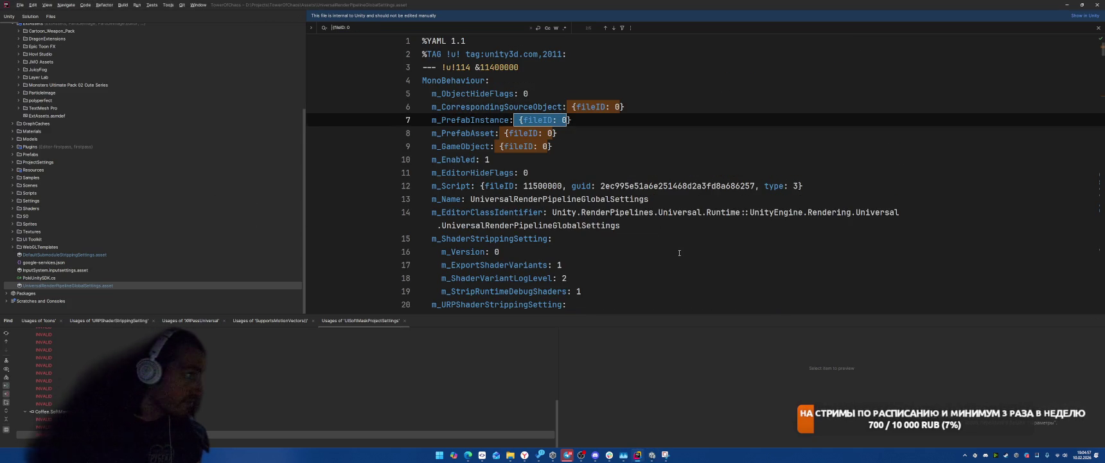
key("Return")
key("Return")
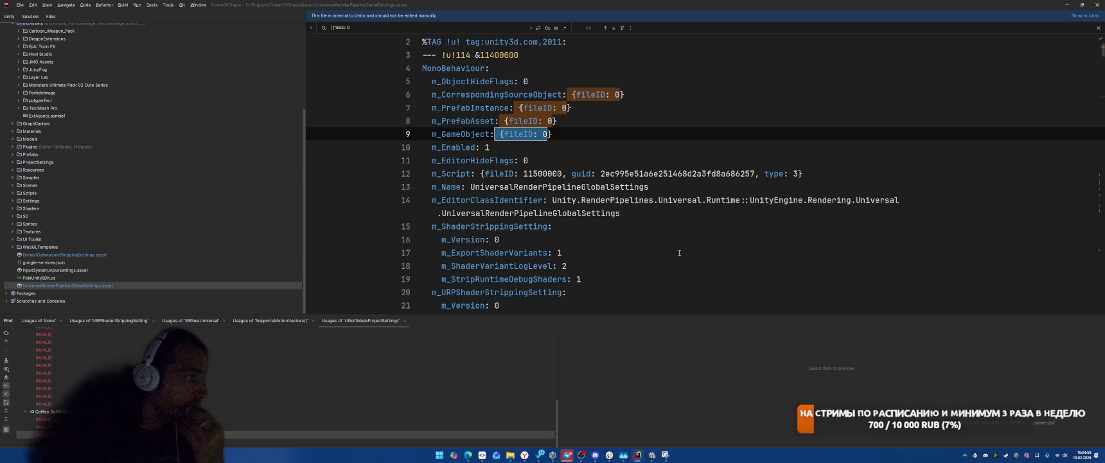
key("Return")
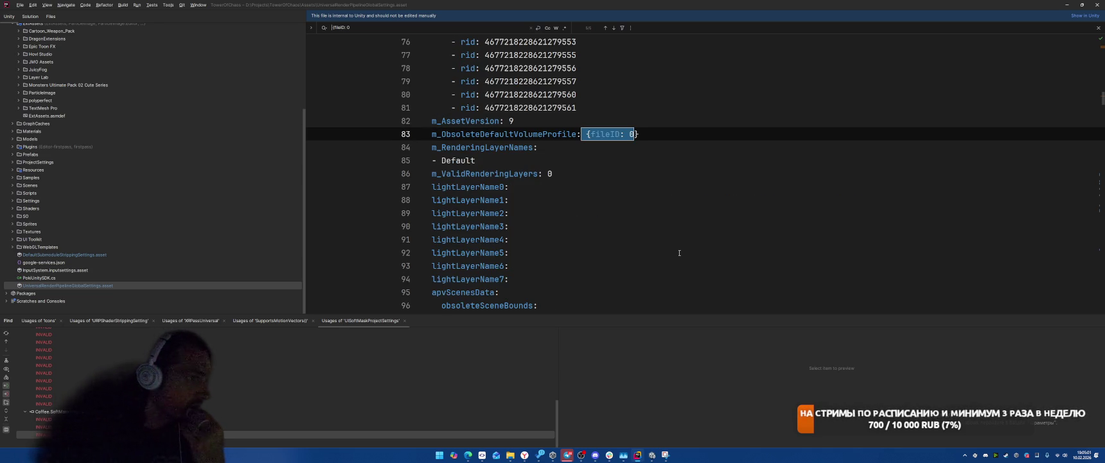
key("Return")
key("Return")
key("Return")
key("Return")
key("Return")
key("Return")
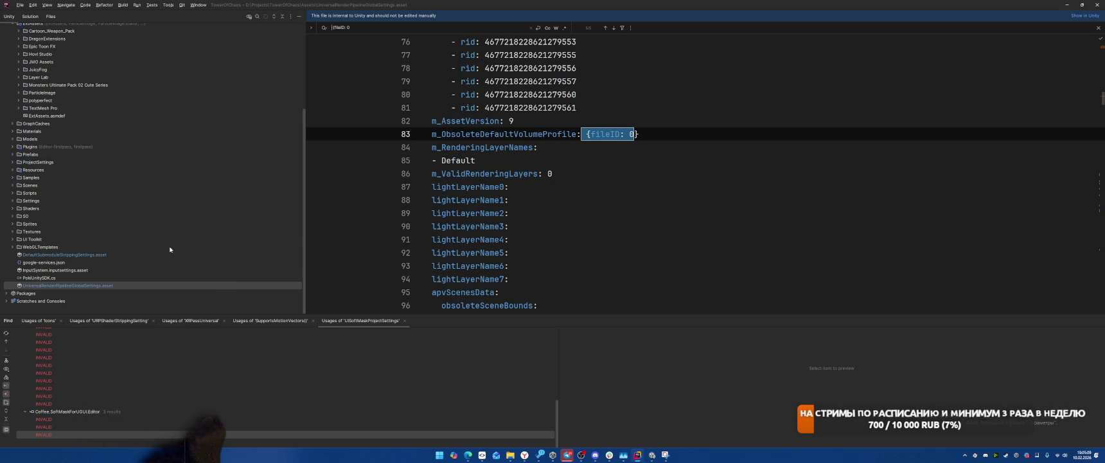
scroll(171, 246, "up", 5)
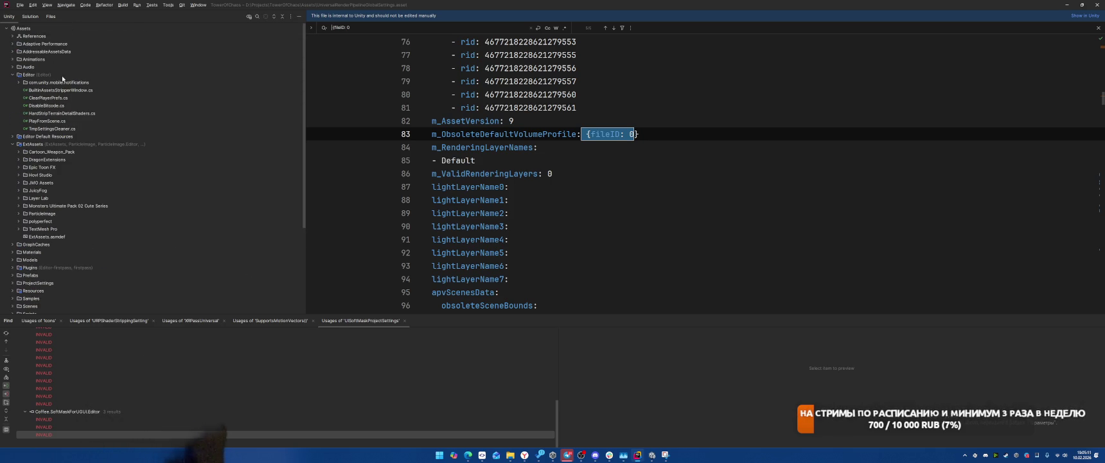
scroll(130, 114, "down", 5)
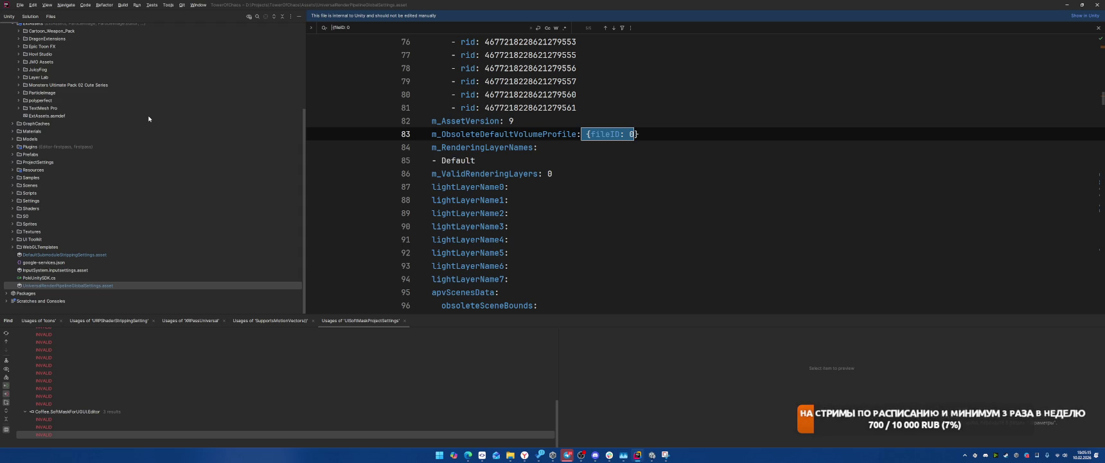
Step: Select '{fileID: 0}' on line 83 and search the whole project for it
left_click(691, 132)
left_click_drag(639, 134, 590, 133)
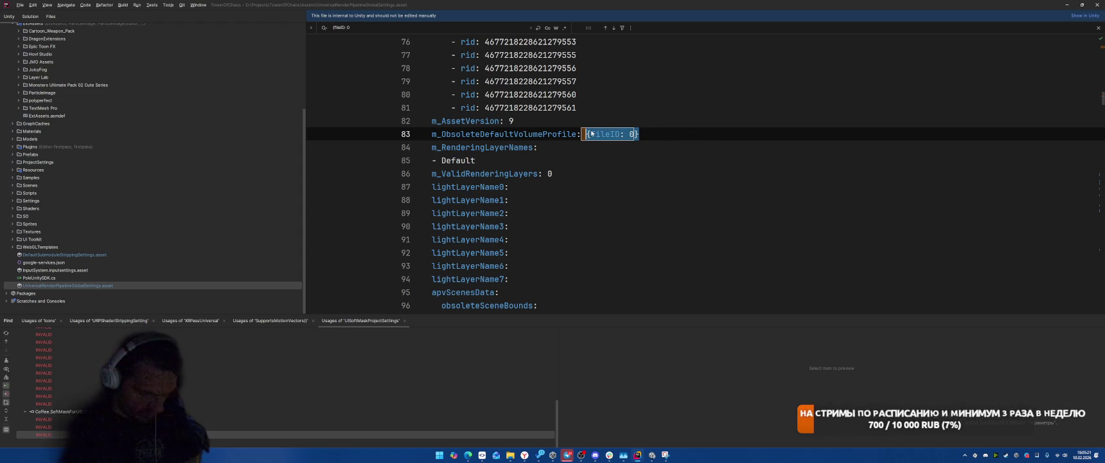
key("ctrl+shift+f")
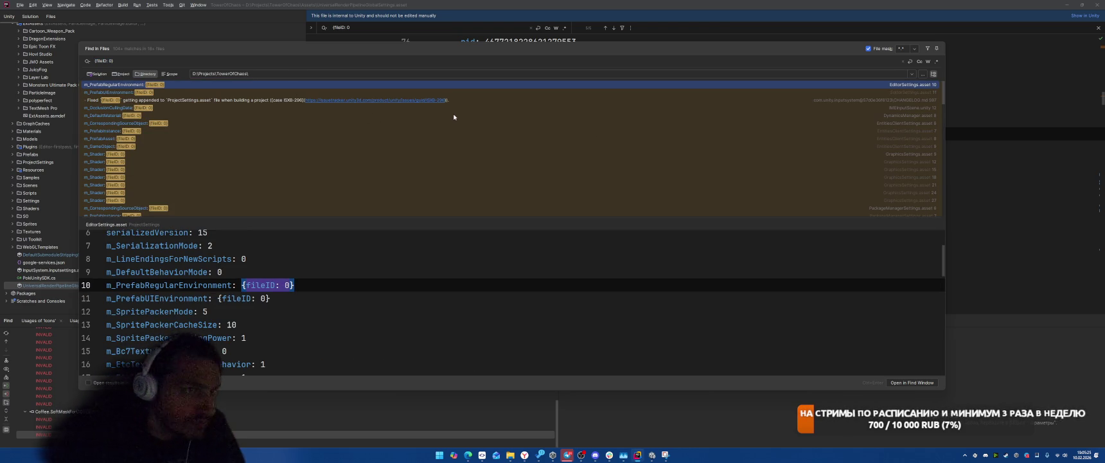
Step: Preview GraphicsSettings.asset's m_Shader matches down to m_SpritesDefaultMaterial, then switch to Unity
left_click(278, 162)
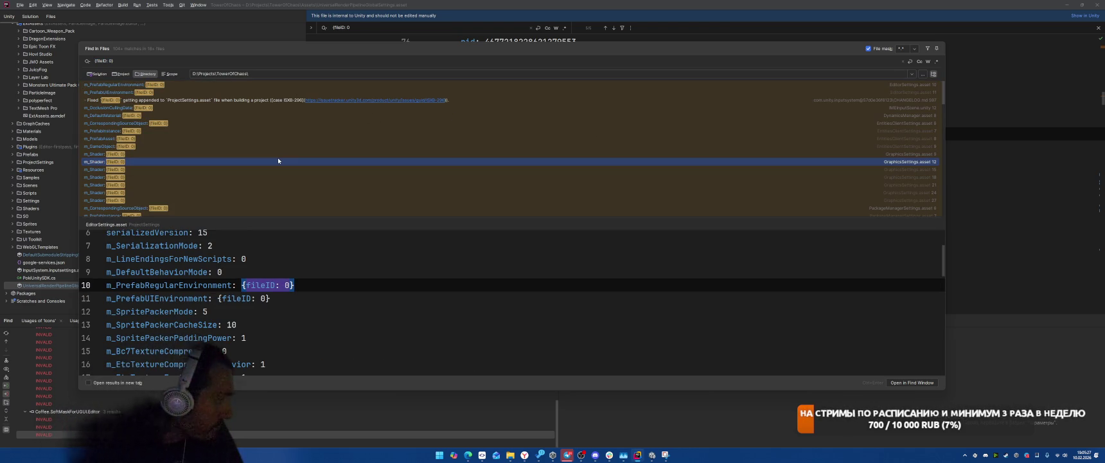
left_click(278, 155)
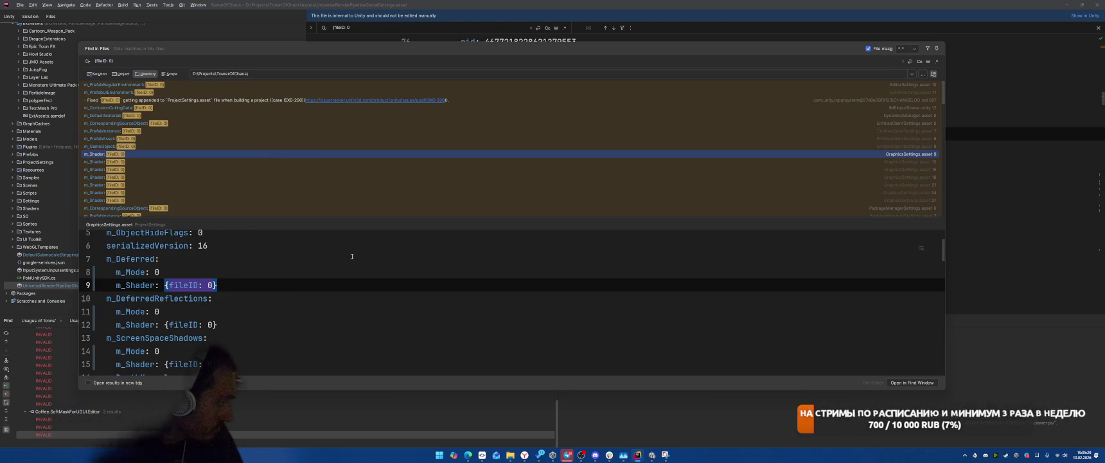
scroll(351, 256, "up", 2)
scroll(360, 256, "down", 3)
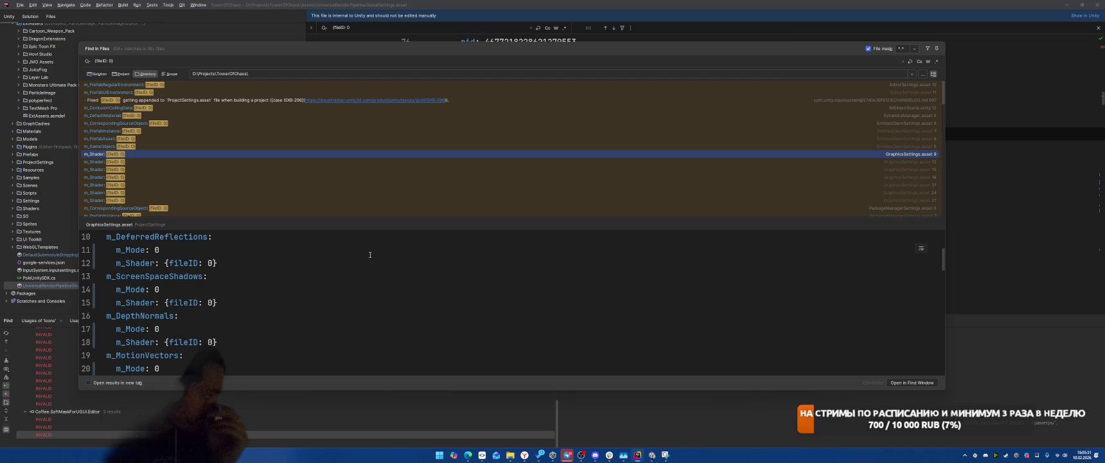
scroll(371, 257, "down", 4)
scroll(370, 263, "down", 1)
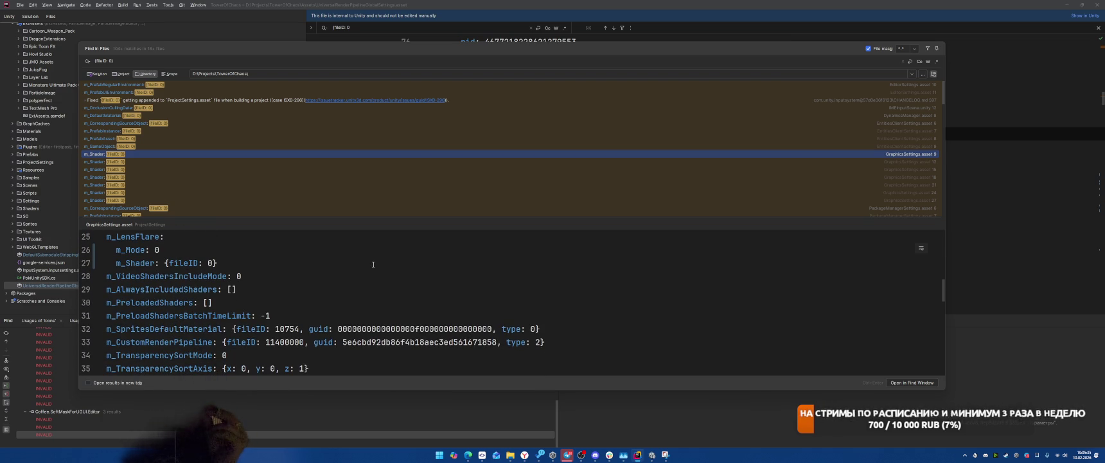
scroll(368, 262, "down", 1)
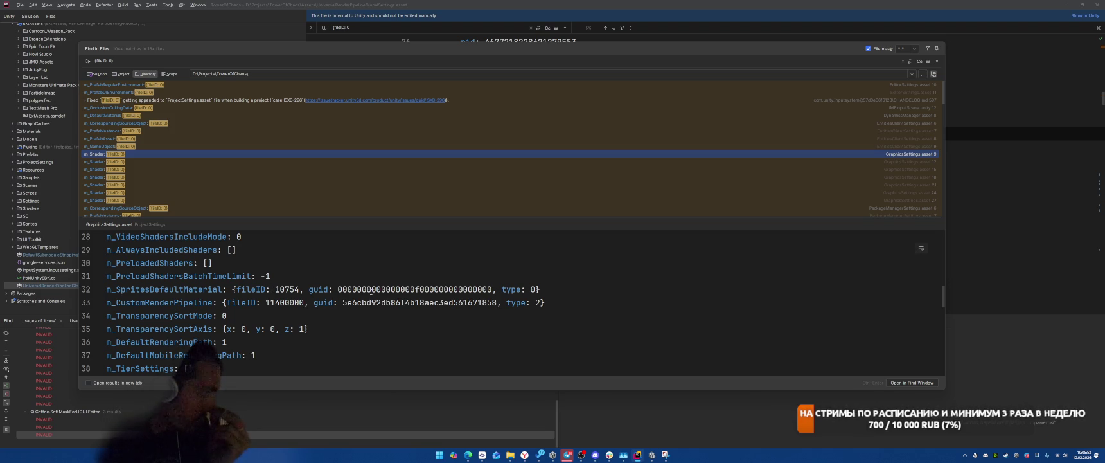
left_click(652, 454)
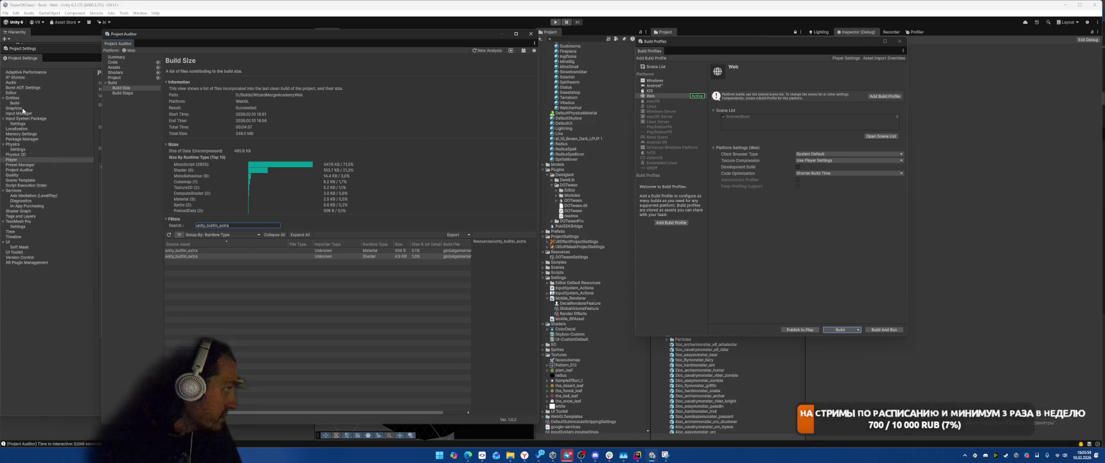
Step: Show the Graphics project settings and move the Project Settings window aside
left_click(22, 109)
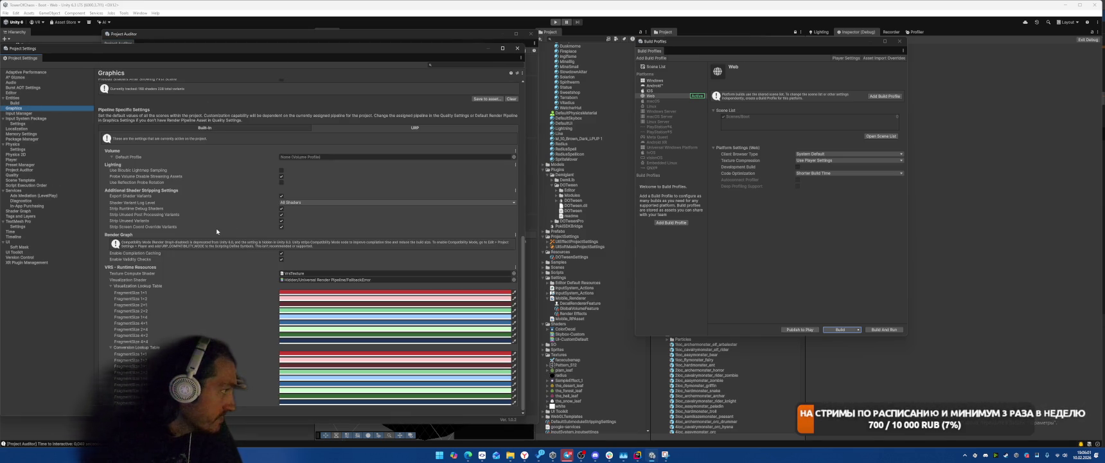
left_click(521, 58)
left_click(468, 56)
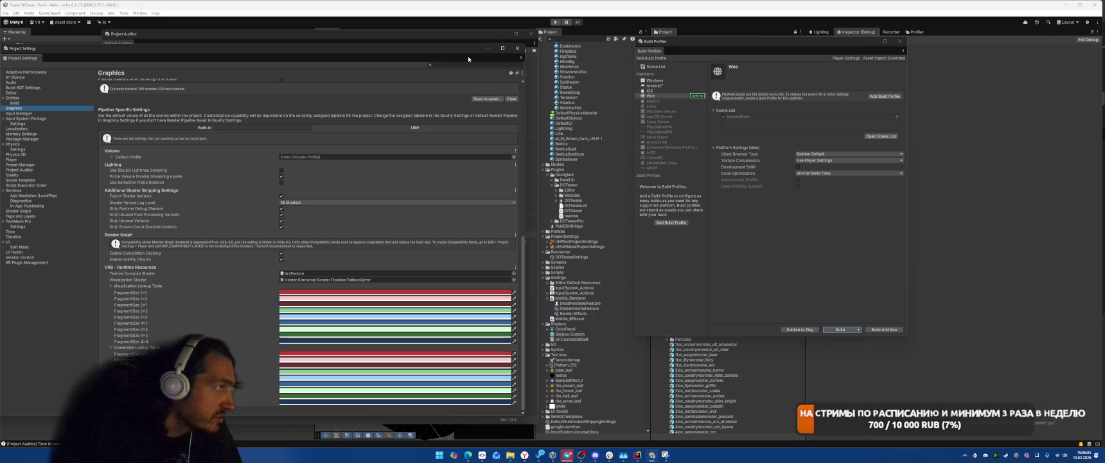
left_click_drag(261, 52, 523, 44)
Step: Review the Tier Settings including the Android tier, then return to Rider's project search
scroll(462, 304, "up", 4)
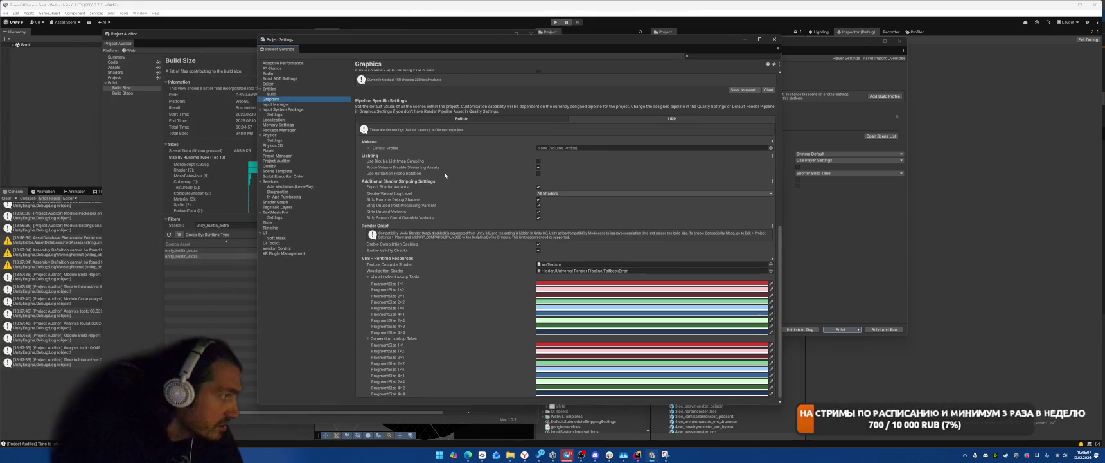
scroll(463, 305, "down", 1)
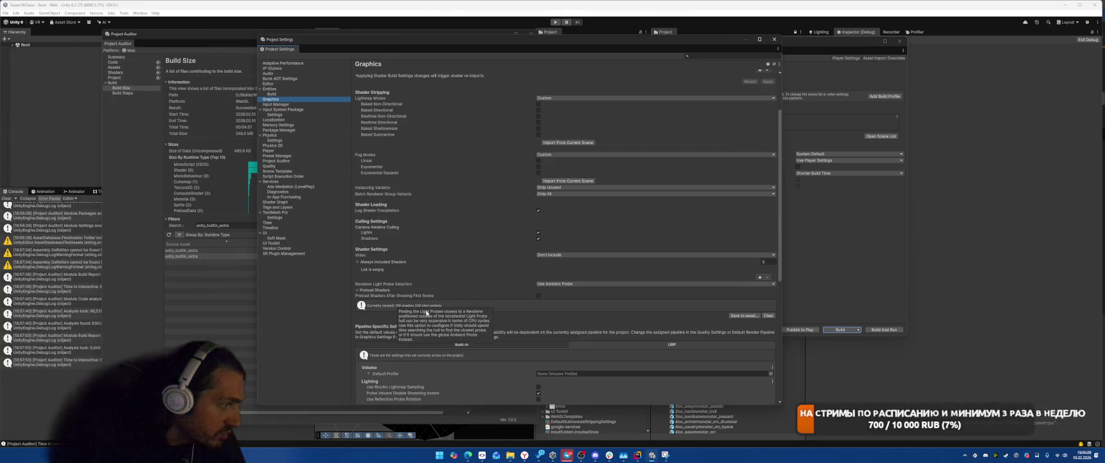
scroll(509, 294, "down", 5)
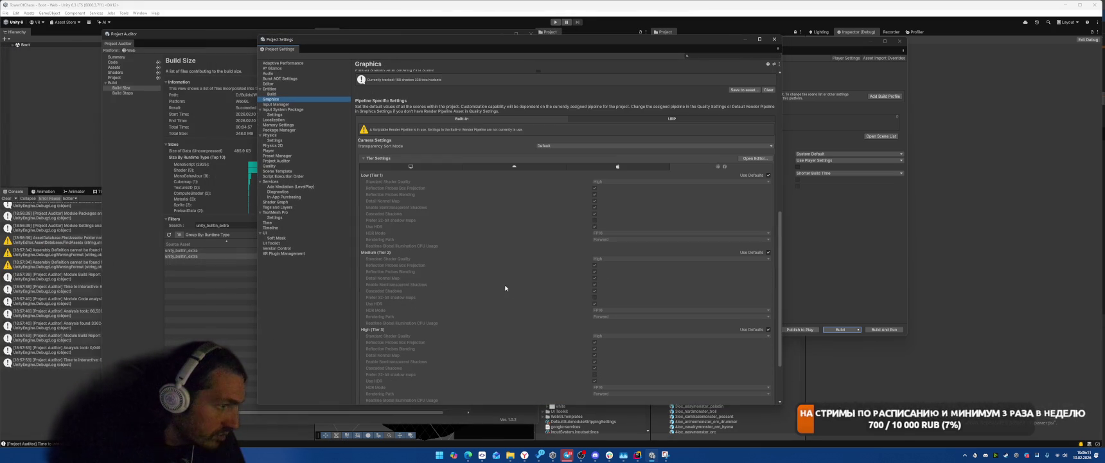
scroll(506, 289, "down", 3)
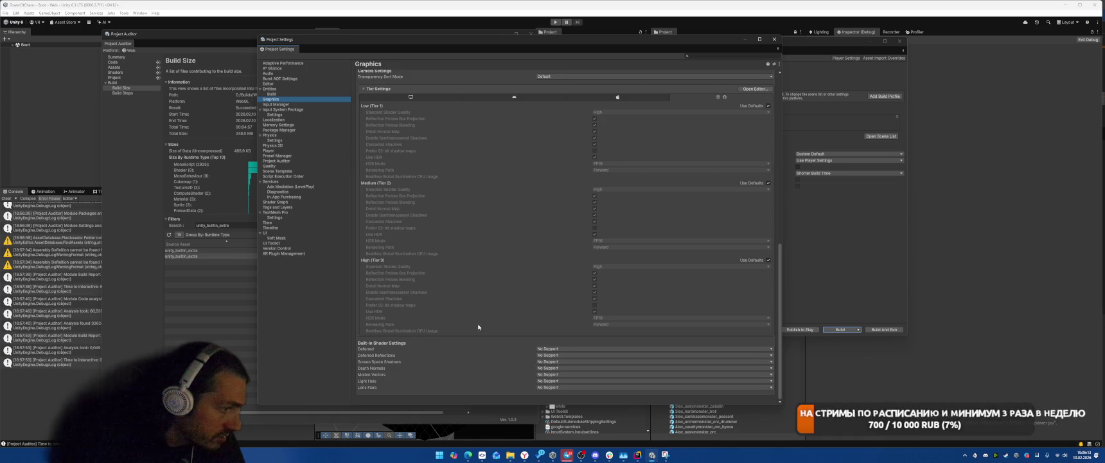
scroll(511, 288, "up", 3)
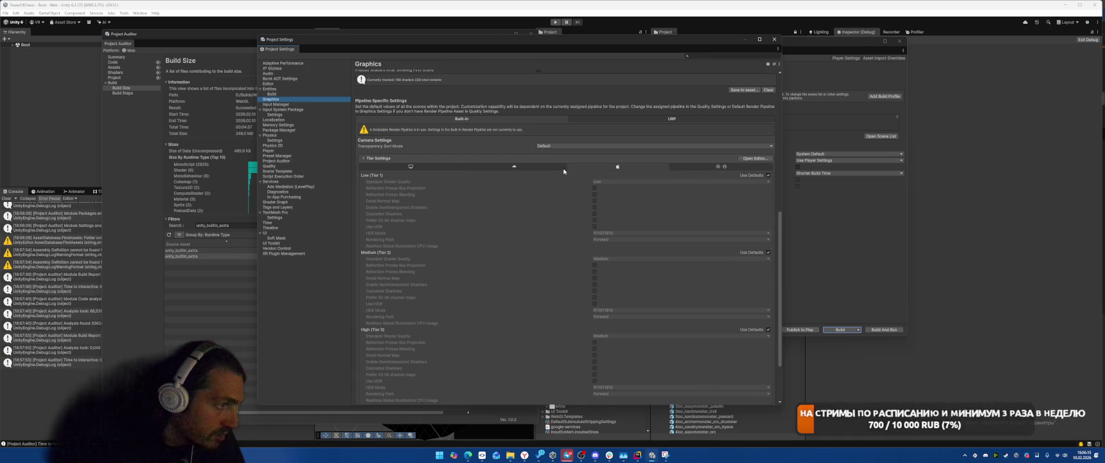
left_click(508, 166)
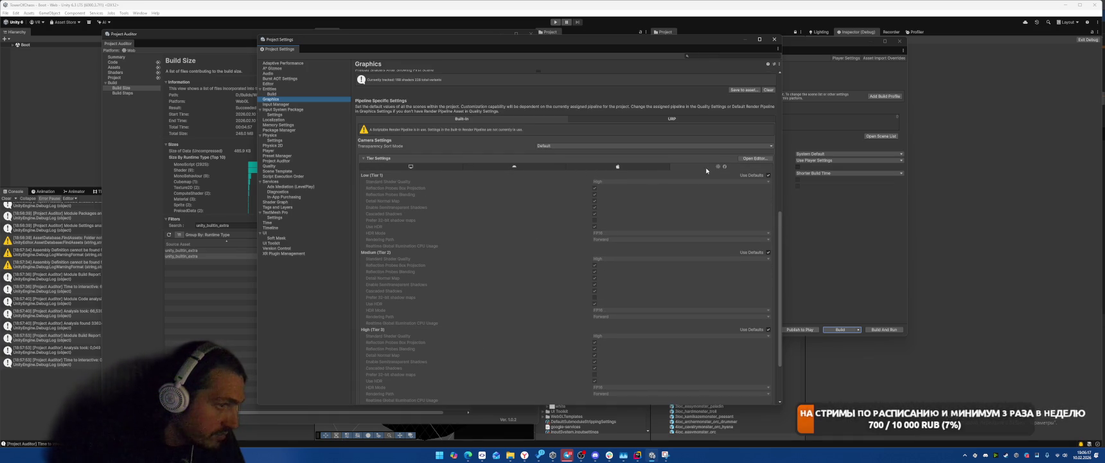
scroll(589, 257, "down", 3)
scroll(503, 303, "up", 5)
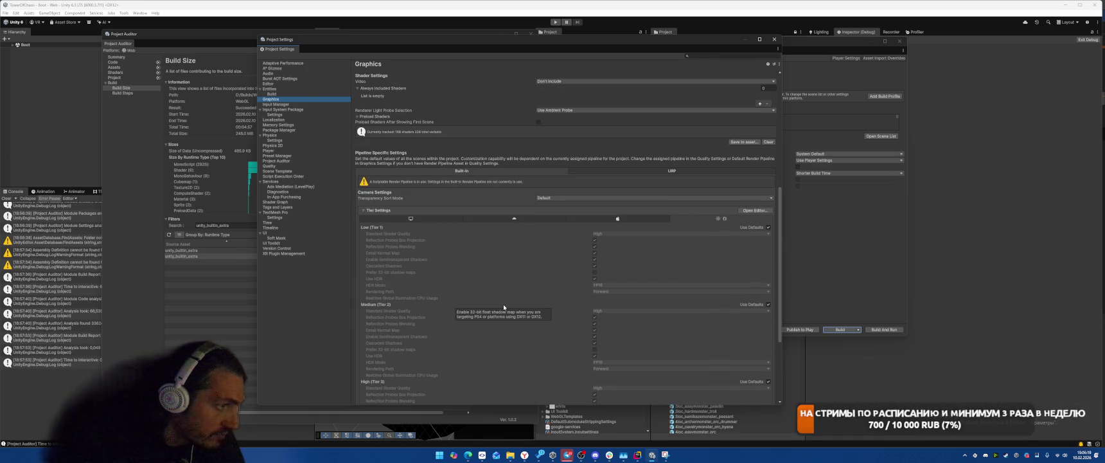
scroll(503, 304, "down", 5)
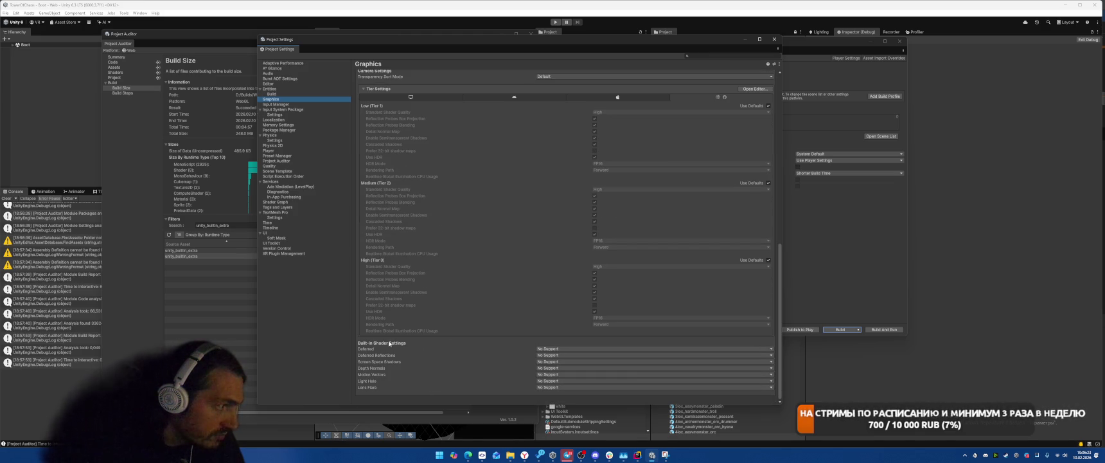
left_click(635, 456)
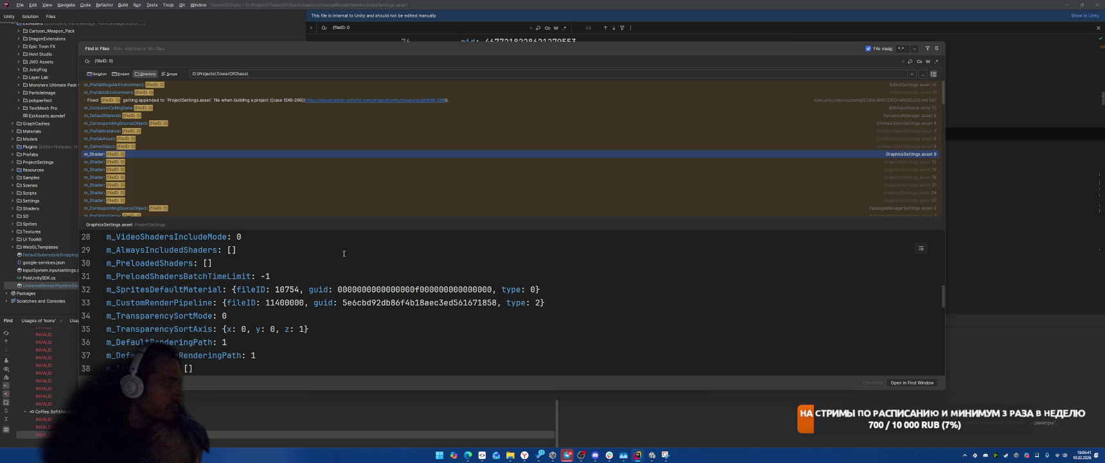
Step: Close Find in Files, search the file for 'material', and select the default material reference on line 121
left_click(978, 182)
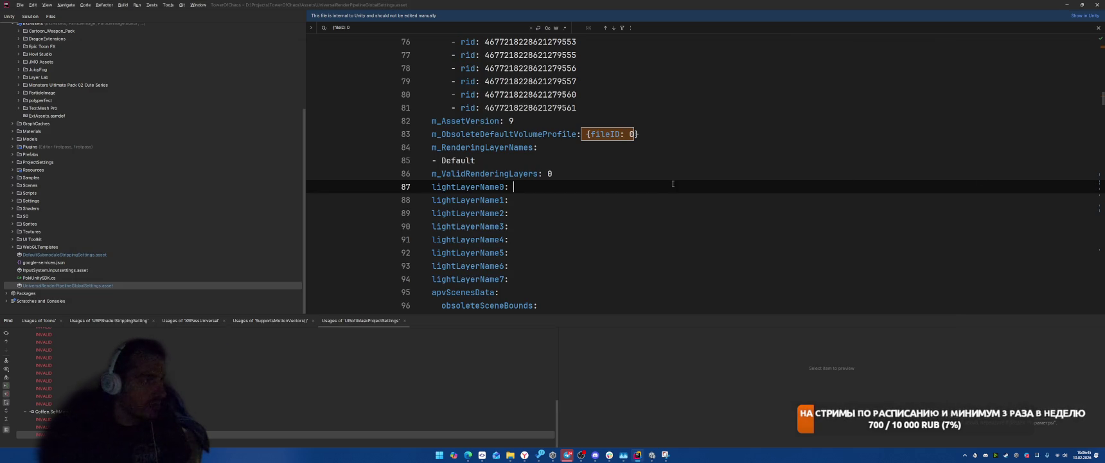
key("ctrl+f")
type("material")
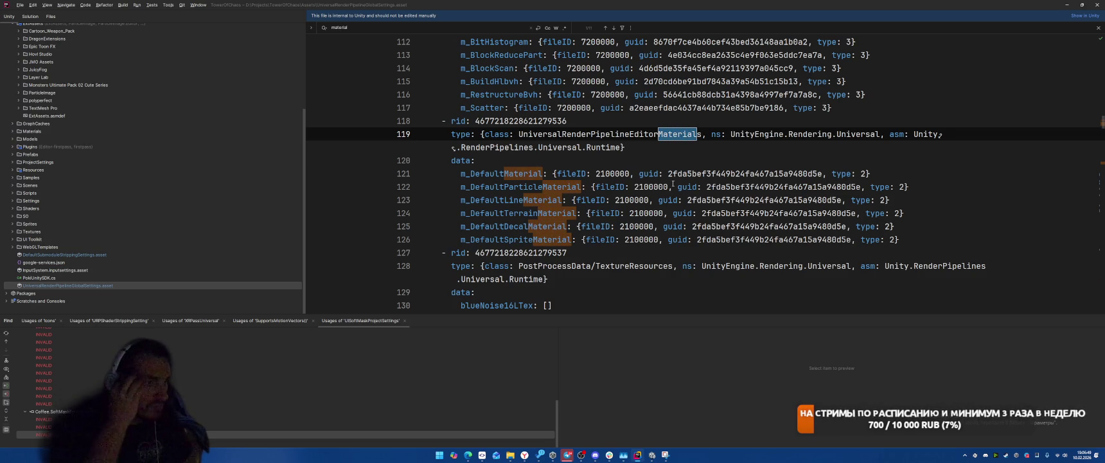
left_click_drag(553, 174, 870, 172)
key("ctrl+c")
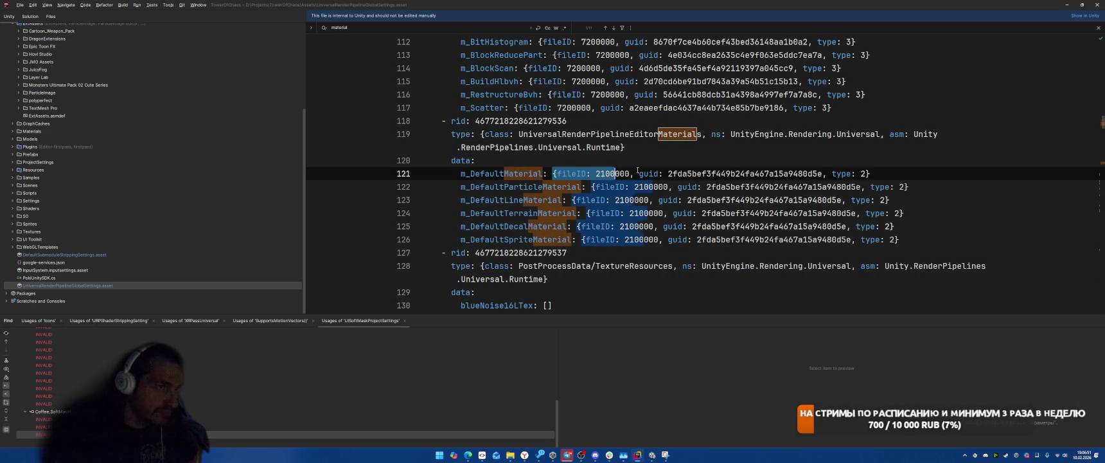
key("ctrl+alt+shift+j")
left_click(691, 239)
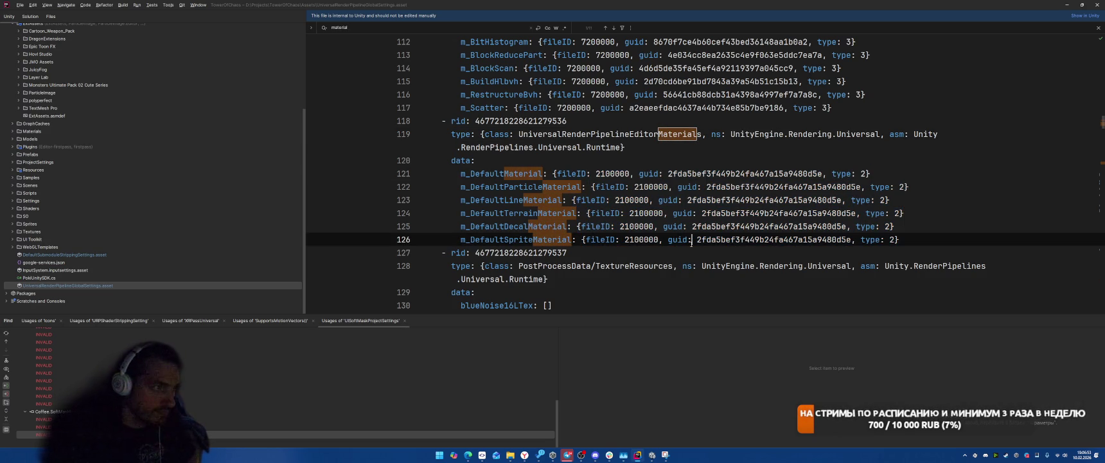
Step: Search the project for '{fileID: 0' and open GraphicsSettings.asset from the results
key("ctrl+shift+f")
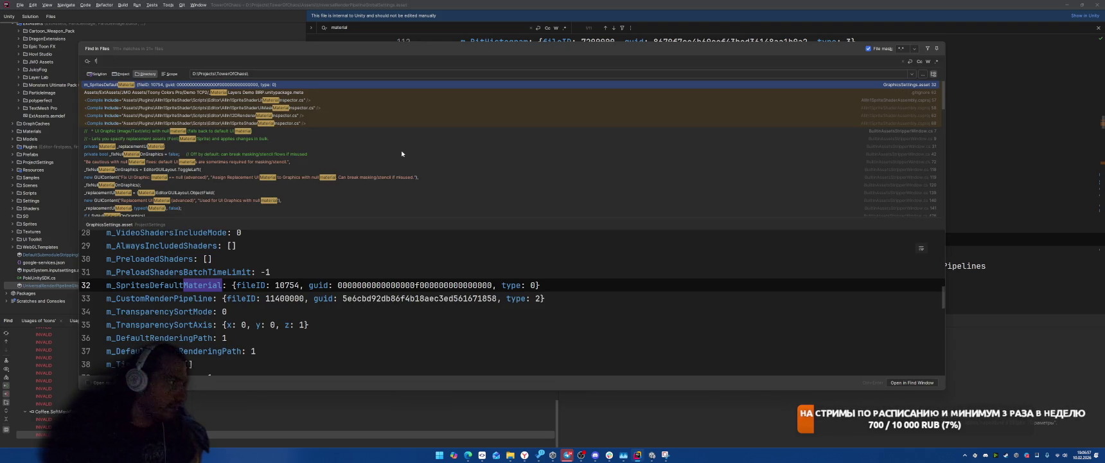
type("ile")
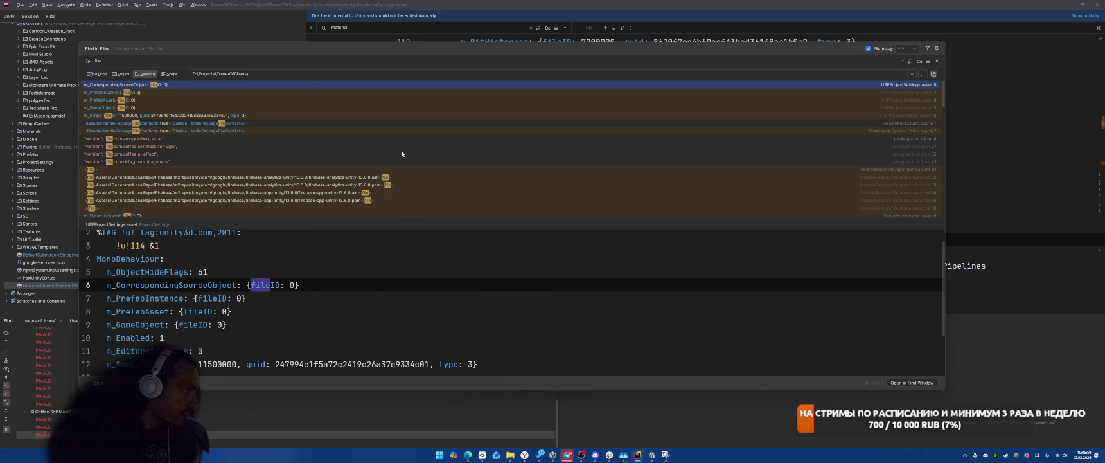
type("ID:")
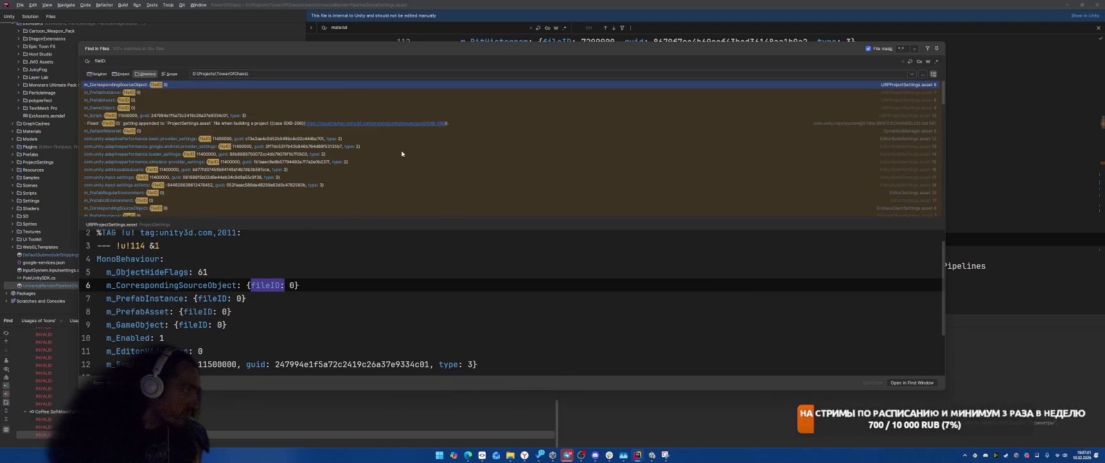
type(" 0")
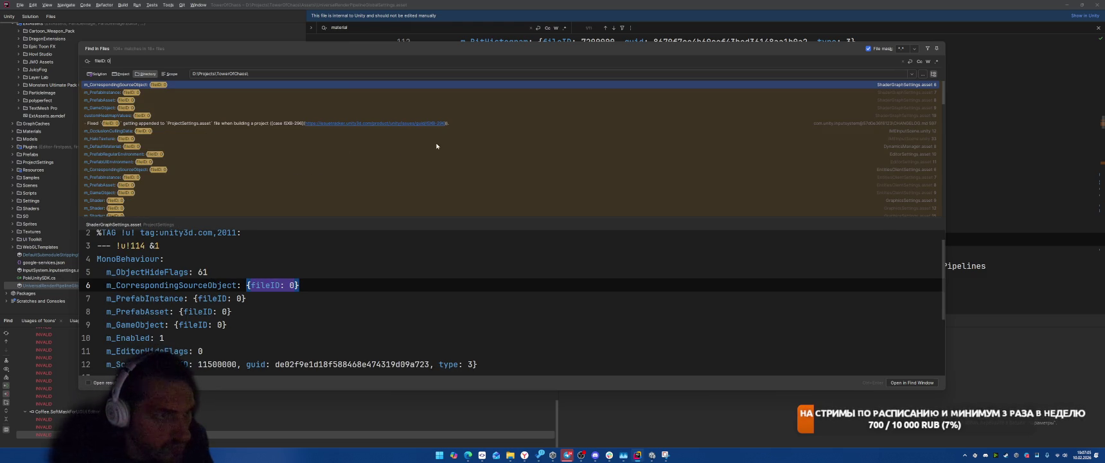
scroll(442, 144, "down", 3)
left_click(788, 138)
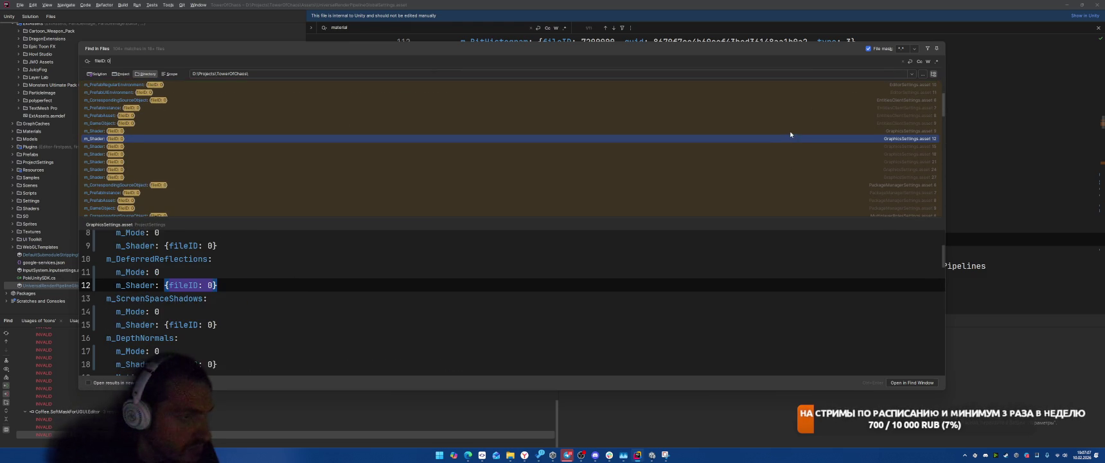
key("Up")
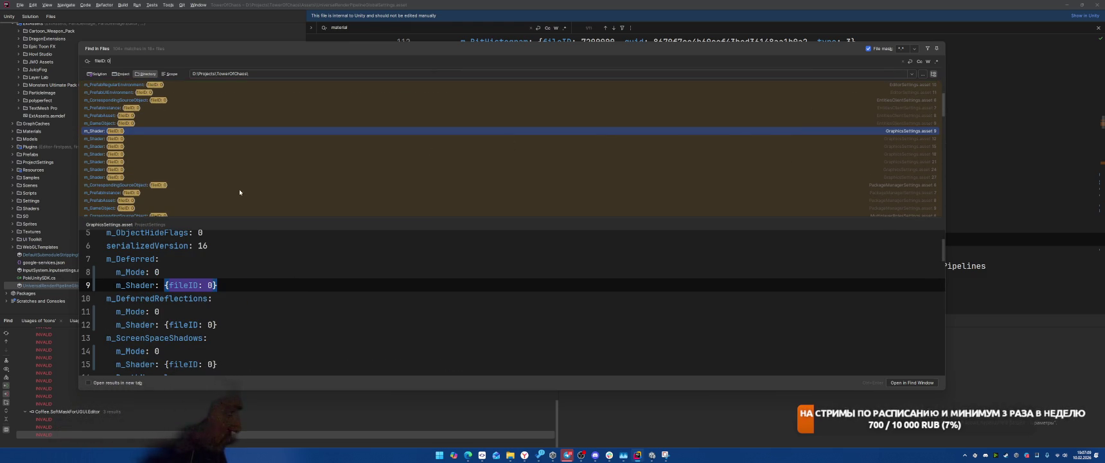
key("Down")
key("Down")
key("Down")
key("Down")
key("Down")
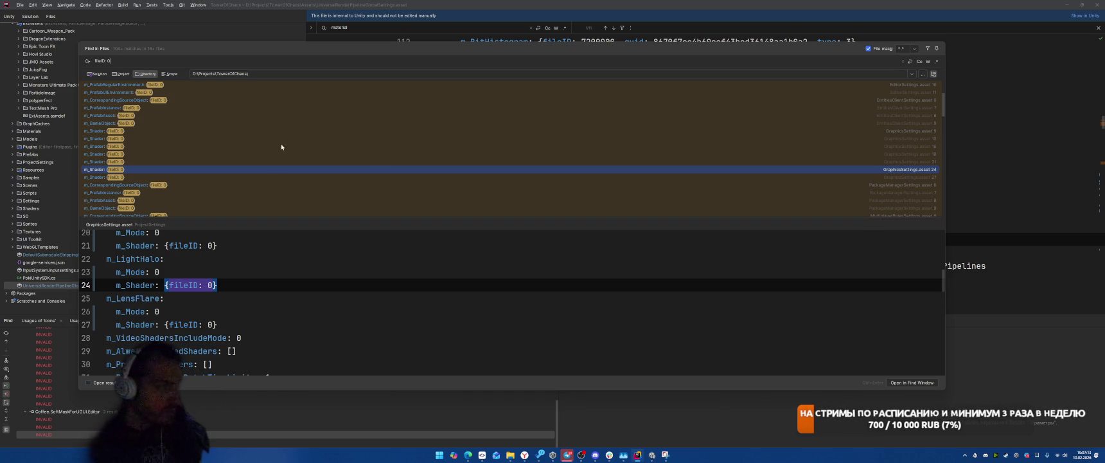
double_click(254, 154)
left_click(825, 192)
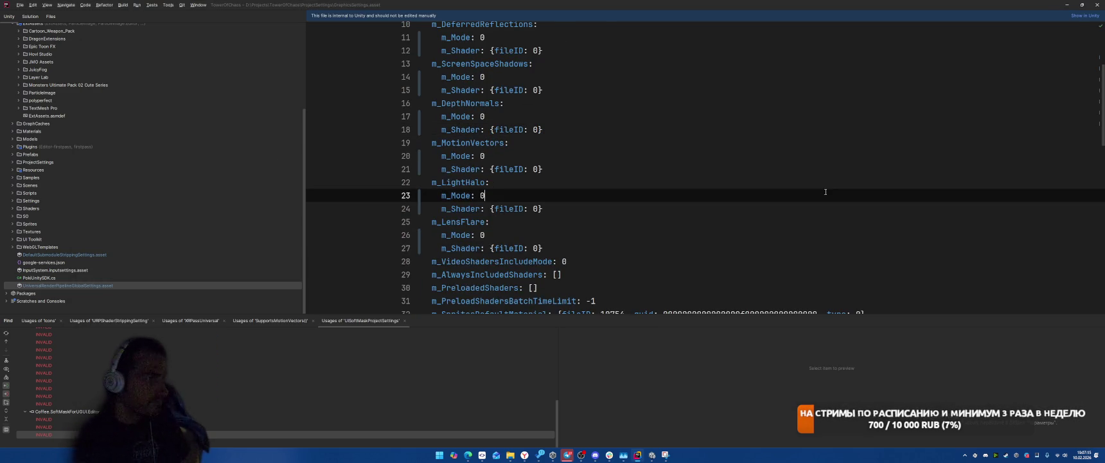
Step: Replace m_SpritesDefaultMaterial on line 32 with the copied URP default material reference (fileID 2100000)
key("ctrl+f")
type("matw")
key("BackSpace")
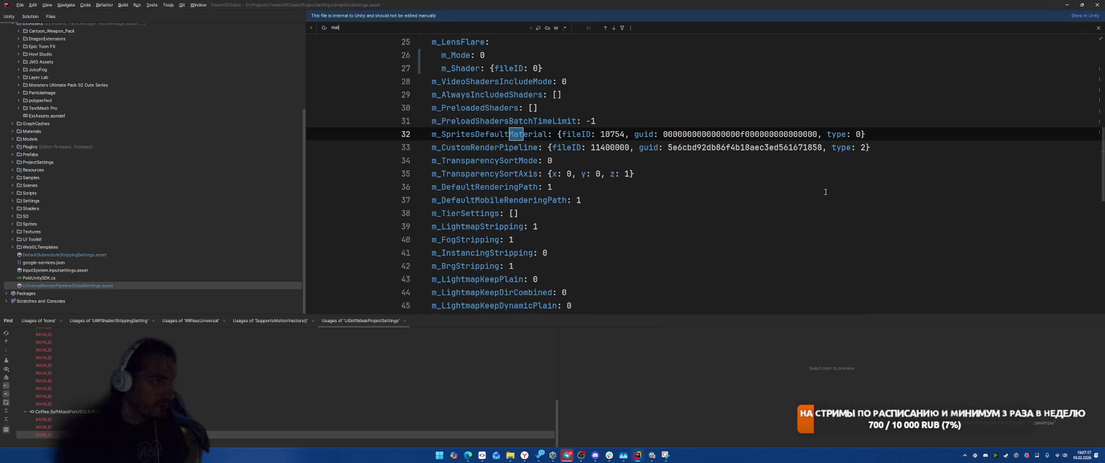
left_click(696, 133)
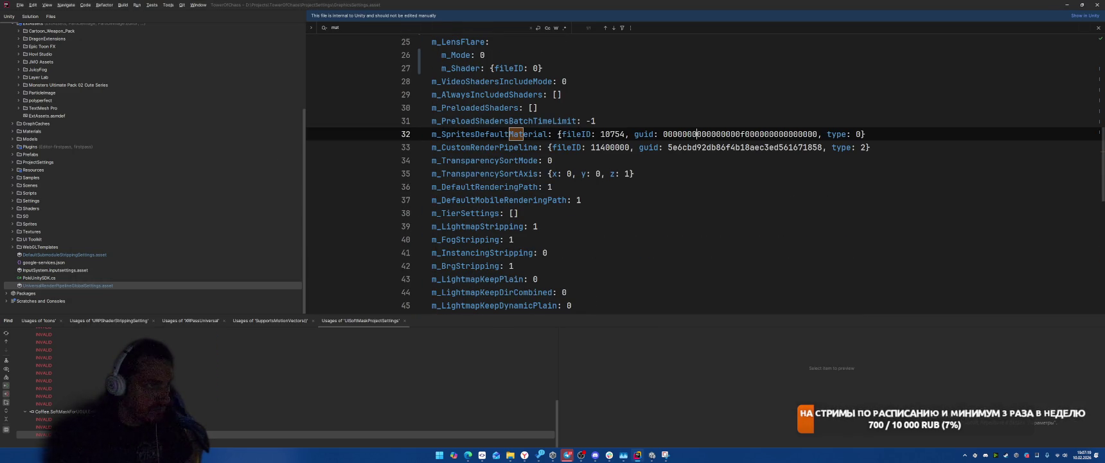
left_click_drag(558, 133, 876, 140)
key("ctrl+v")
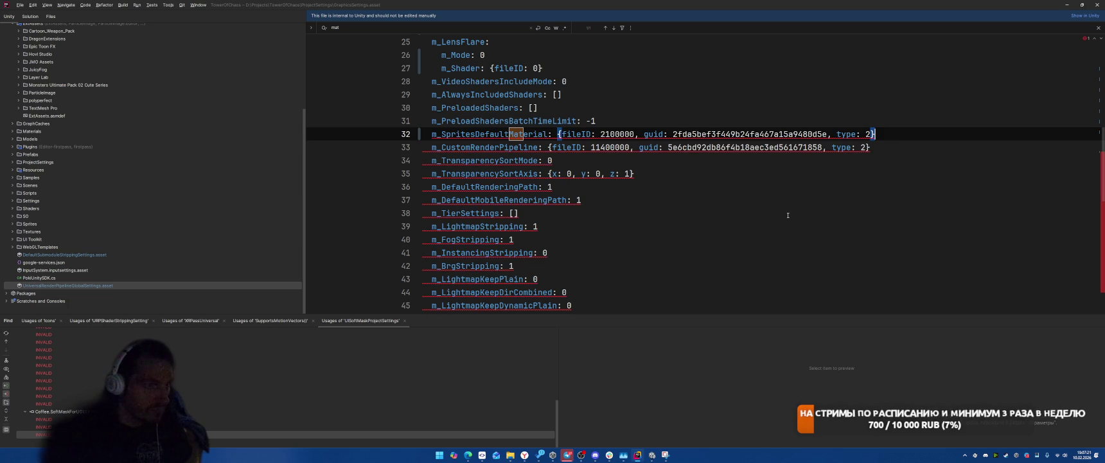
key("ctrl+z")
left_click_drag(558, 133, 867, 134)
key("ctrl+v")
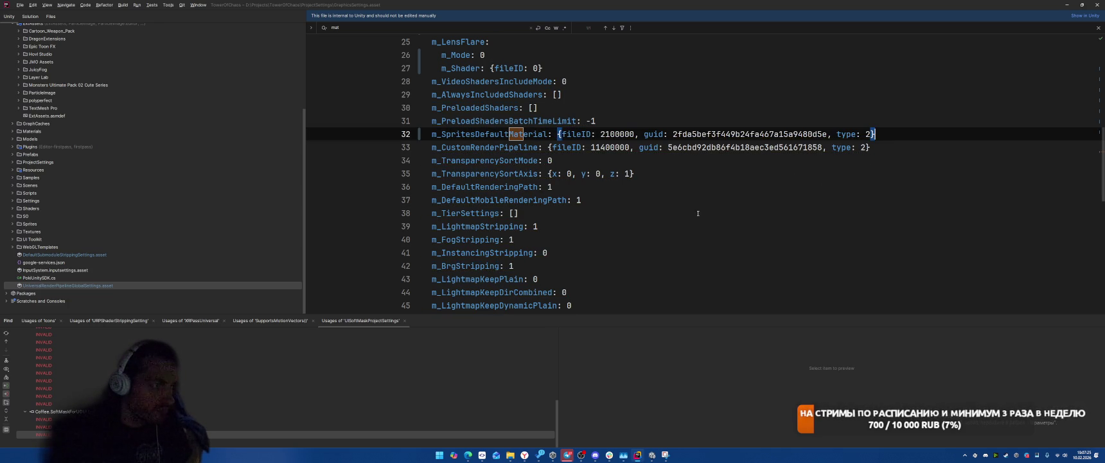
left_click(708, 213)
Step: Refine the in-file search, close it, and switch back to Unity
left_click(691, 239)
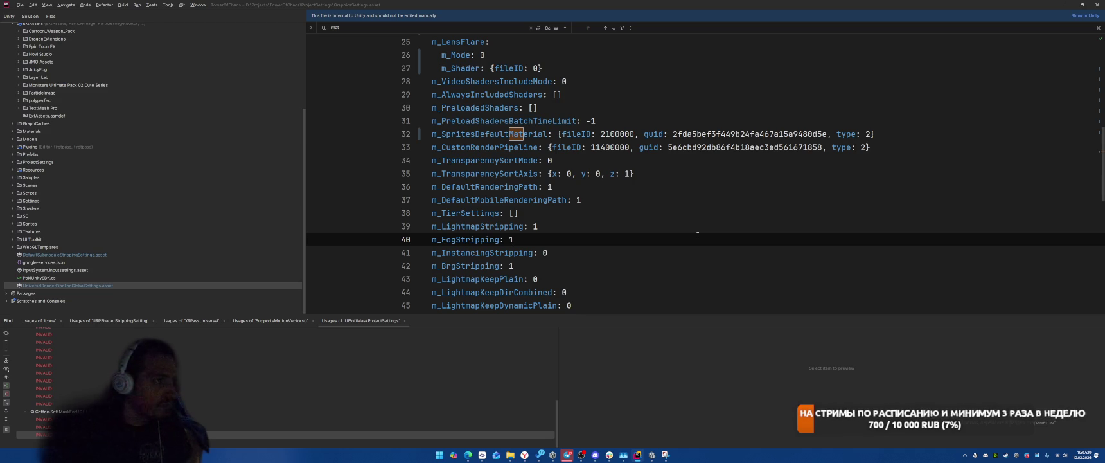
type("er")
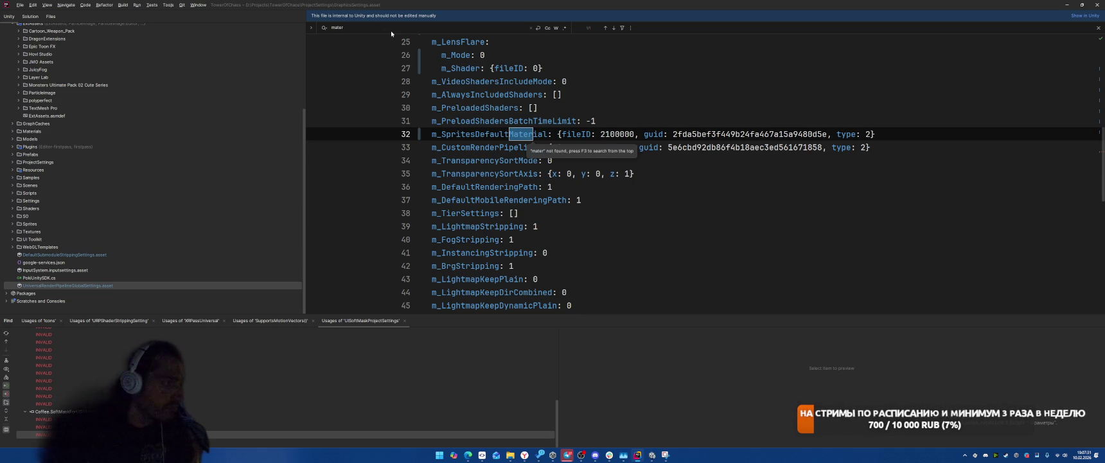
left_click(762, 233)
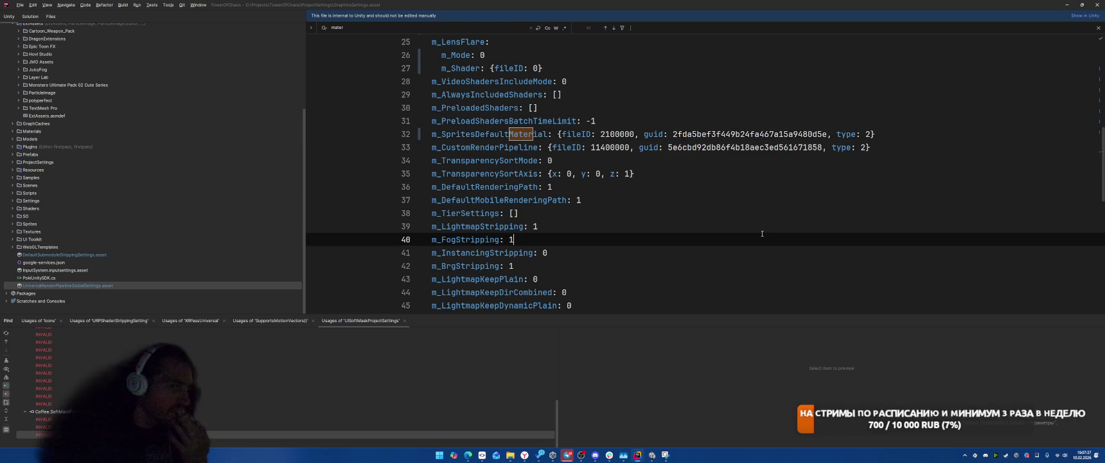
scroll(746, 239, "down", 3)
scroll(721, 245, "up", 4)
key("alt+Tab")
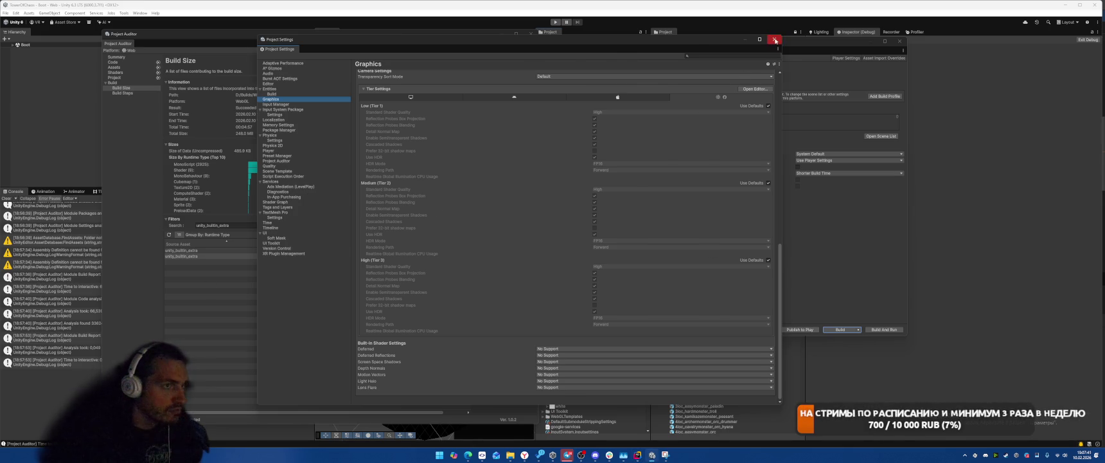
Step: Review the Graphics project settings, then bring GraphicsSettings.asset up as text in Rider
left_click(774, 39)
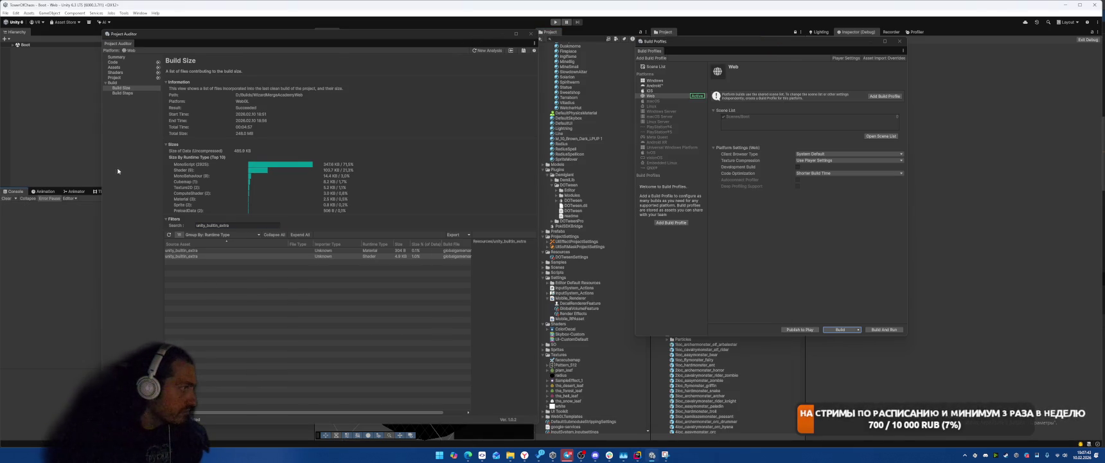
left_click(16, 13)
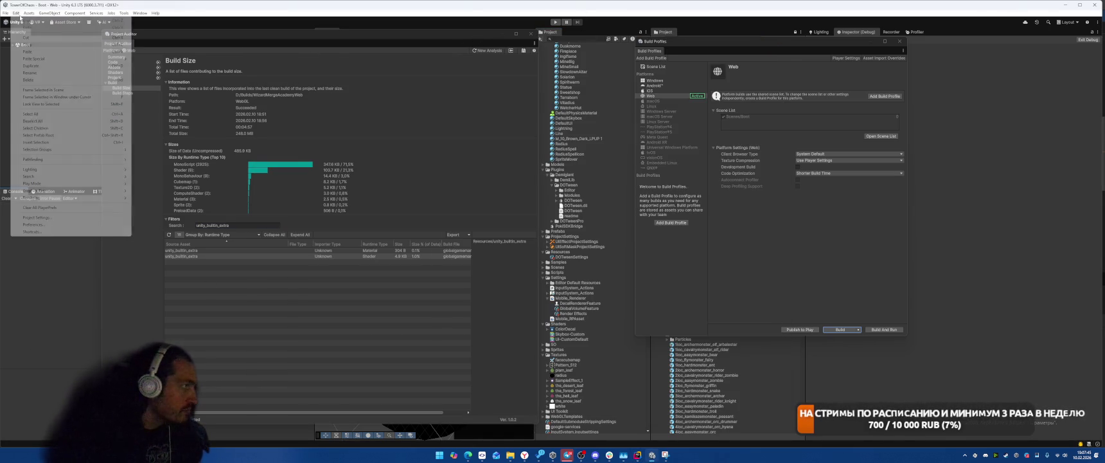
left_click(38, 225)
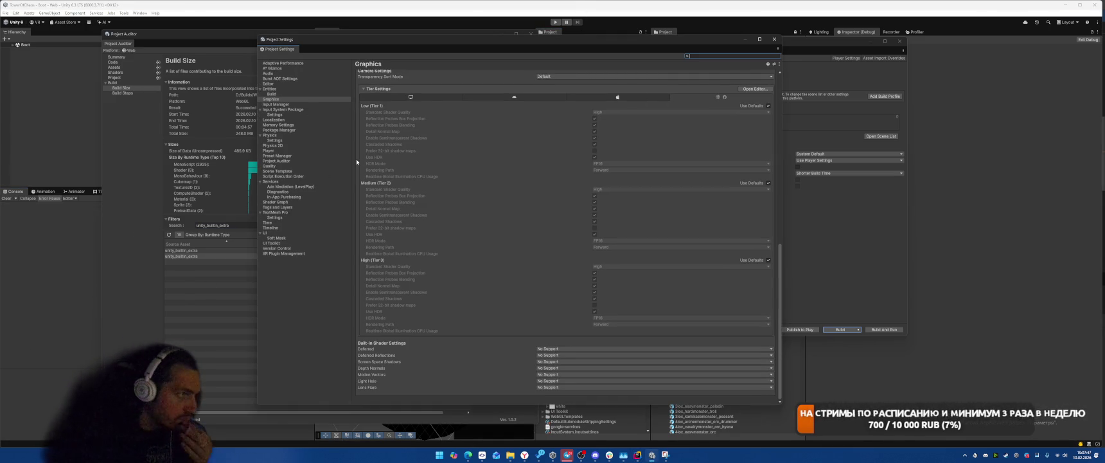
scroll(685, 127, "up", 4)
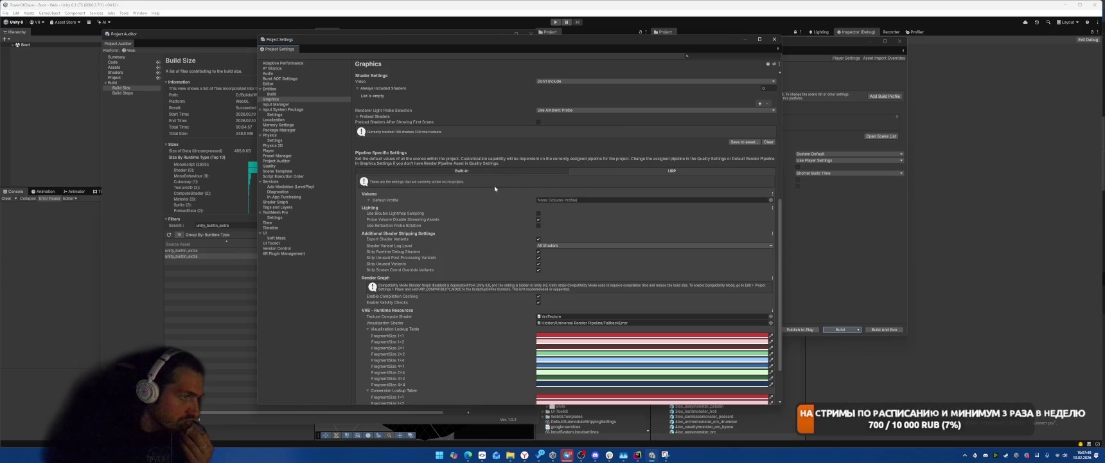
scroll(493, 180, "up", 3)
left_click(637, 455)
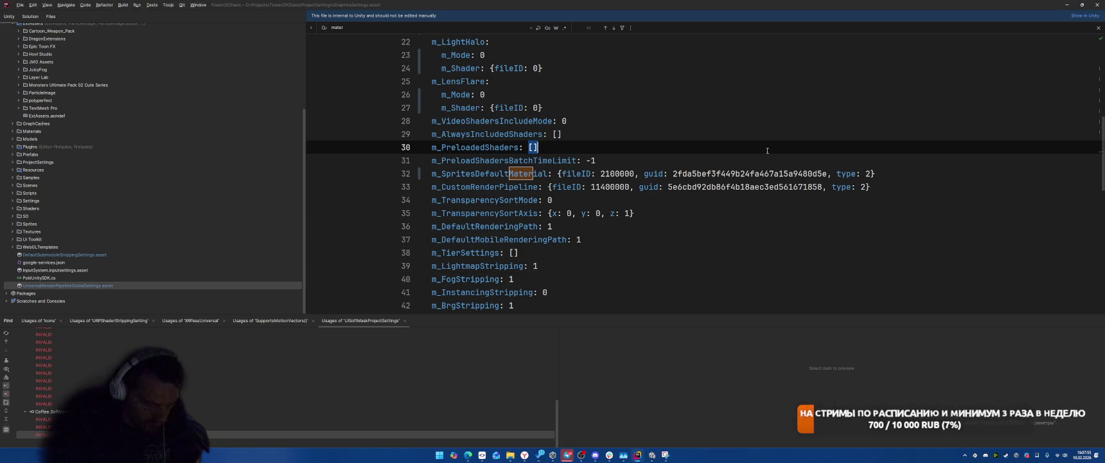
Step: Search the project for 'material' and select the m_SkyboxMaterial {fileID: 10304} reference on line 29
key("ctrl+shift+f")
type("mater")
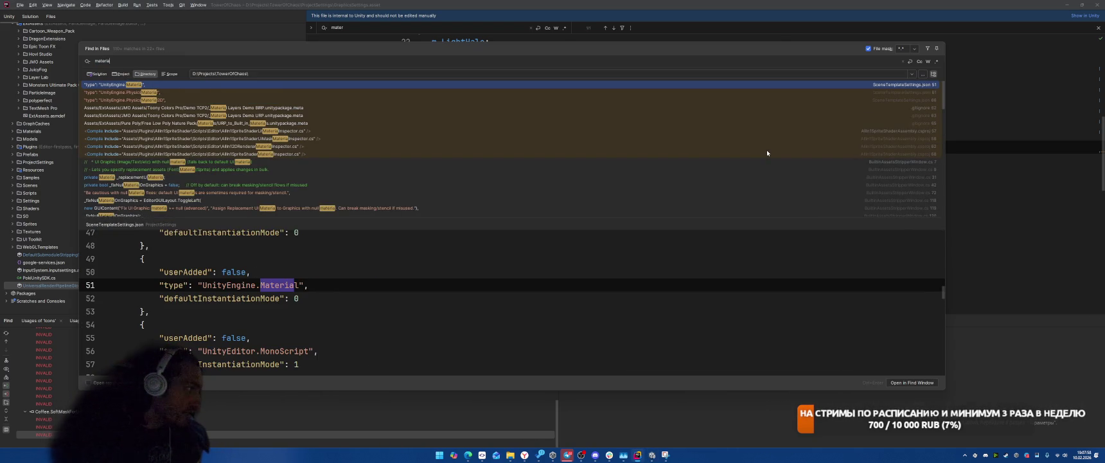
type("ial:")
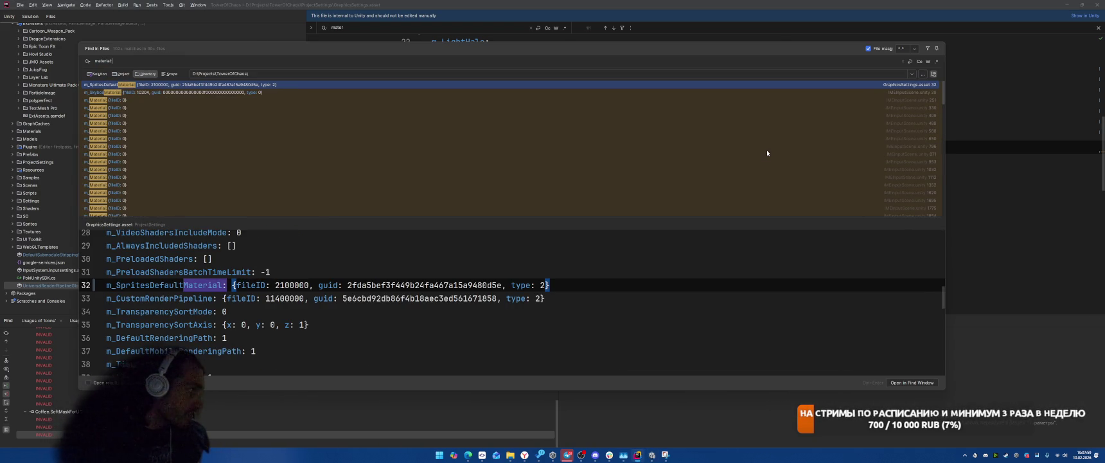
key("Down")
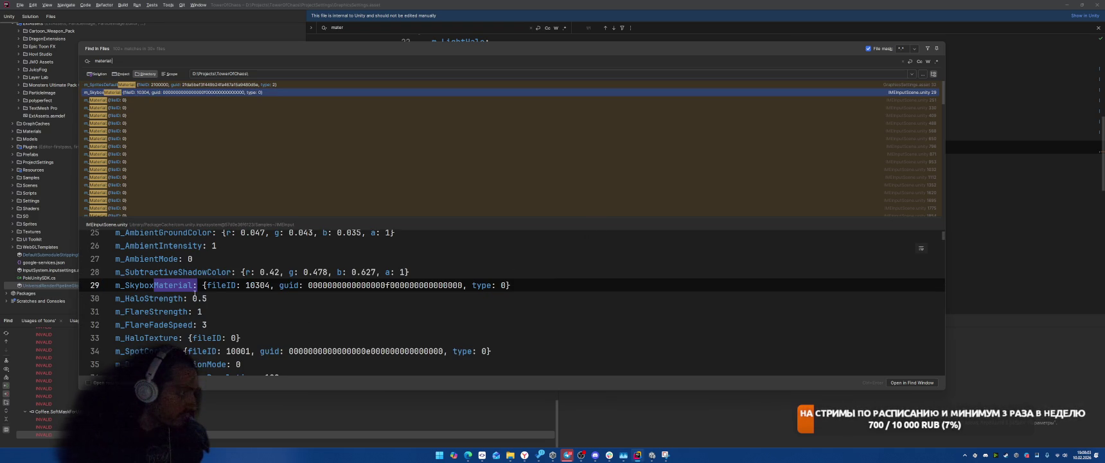
left_click_drag(203, 286, 503, 287)
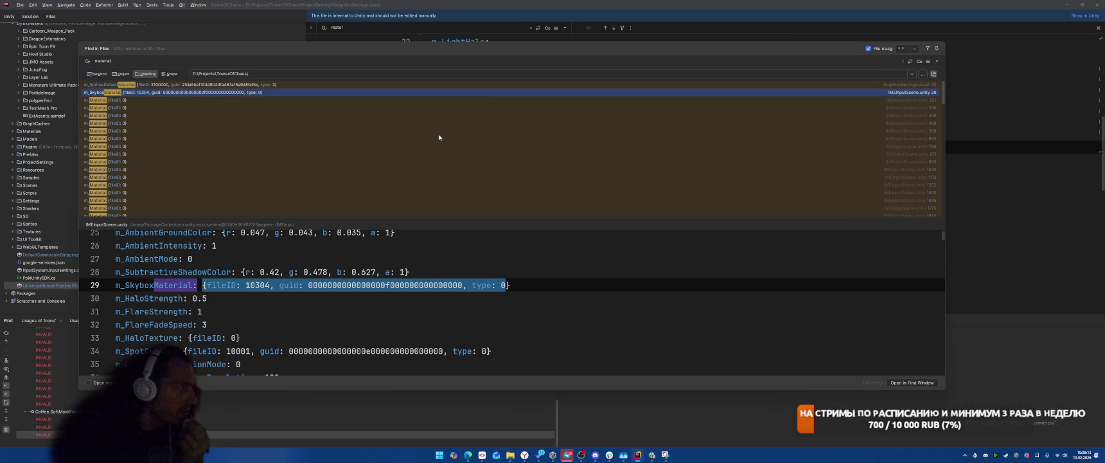
left_click(902, 48)
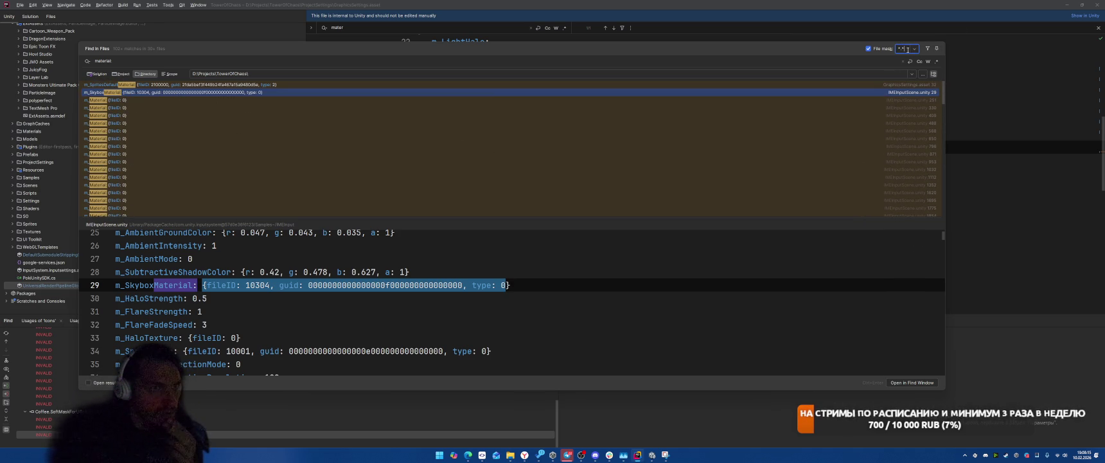
Step: Limit the search to *.asset files and check the GraphicsSettings and Mobile_Renderer overrideMaterial matches
key("BackSpace")
type("asset")
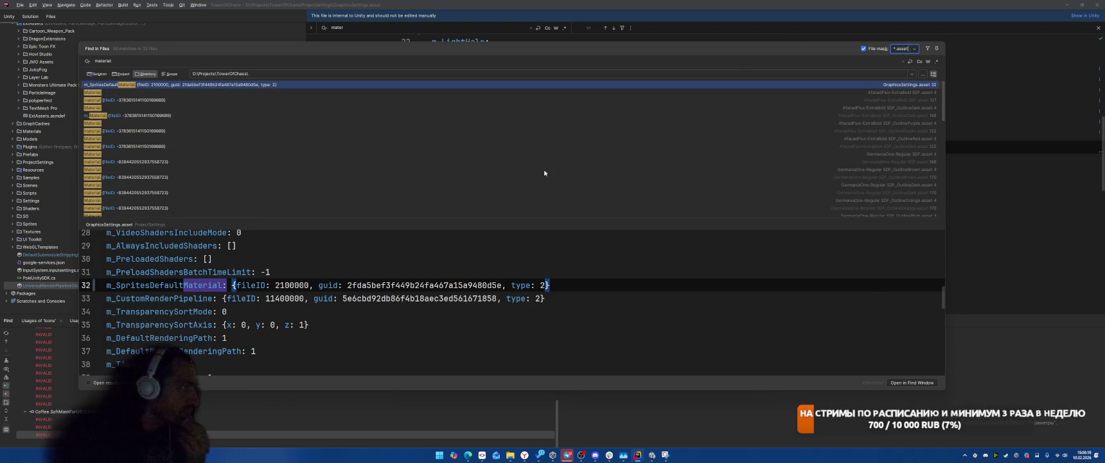
left_click(246, 99)
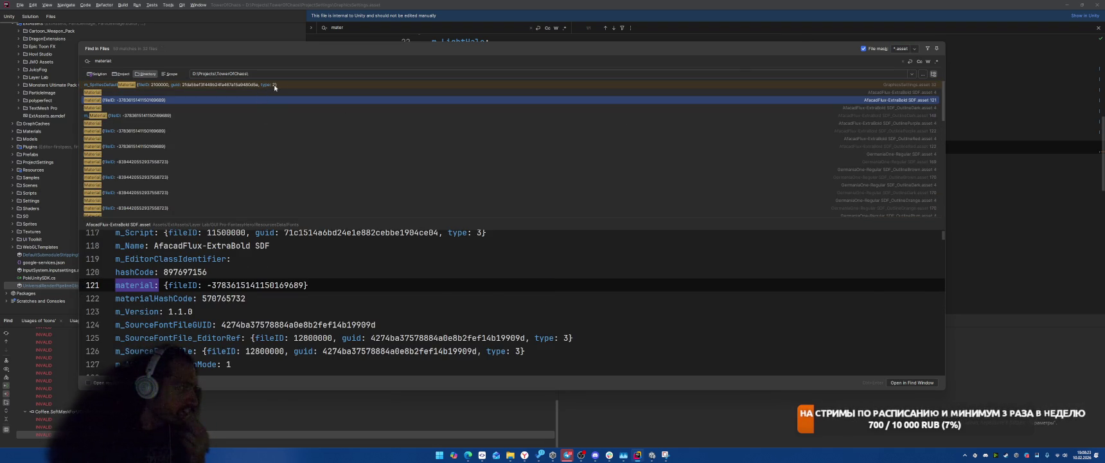
key("Up")
scroll(426, 156, "down", 2)
scroll(426, 156, "down", 2)
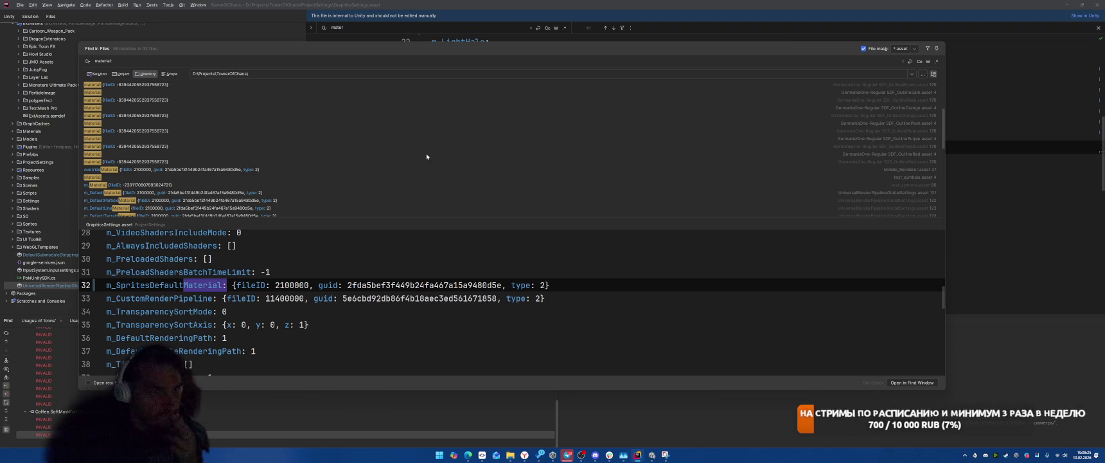
left_click(837, 169)
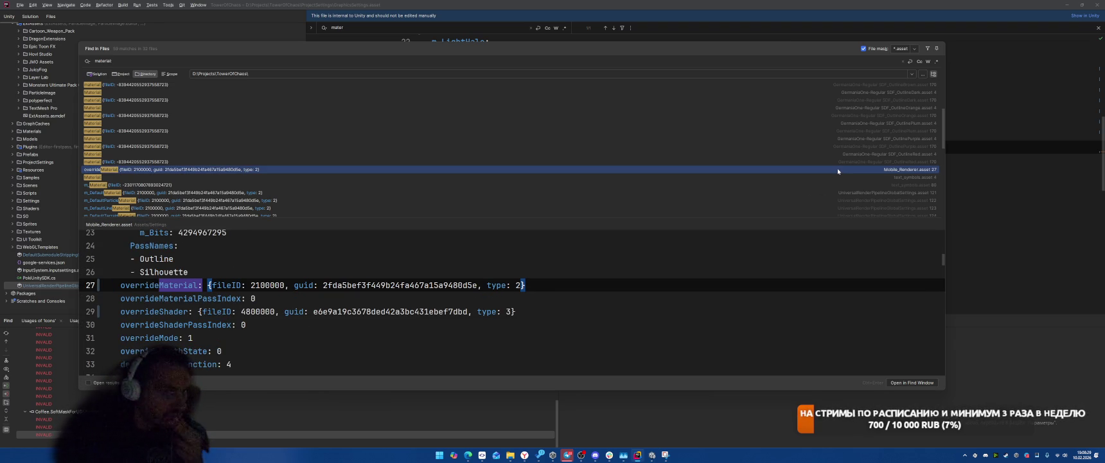
Step: Inspect the m_Material reference on line 80 of text_symbols.asset
key("Down")
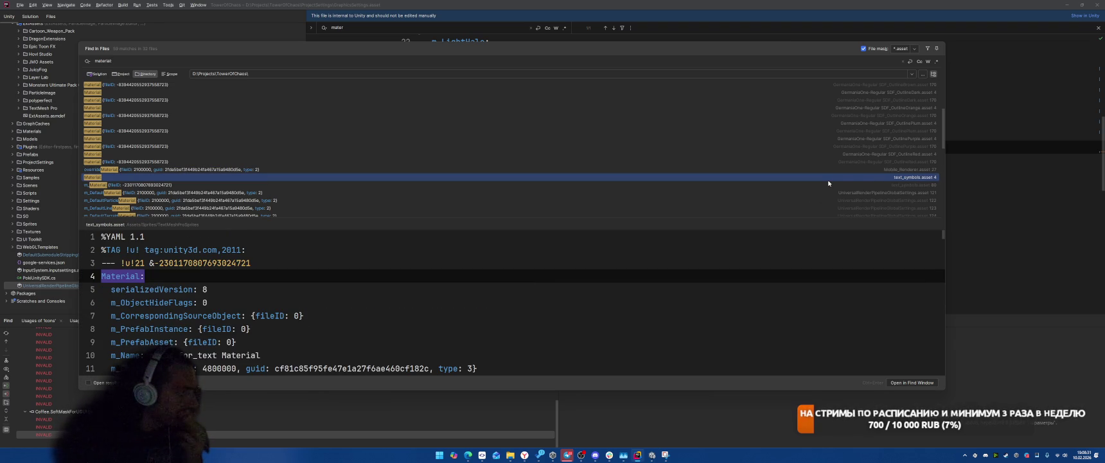
scroll(700, 274, "down", 1)
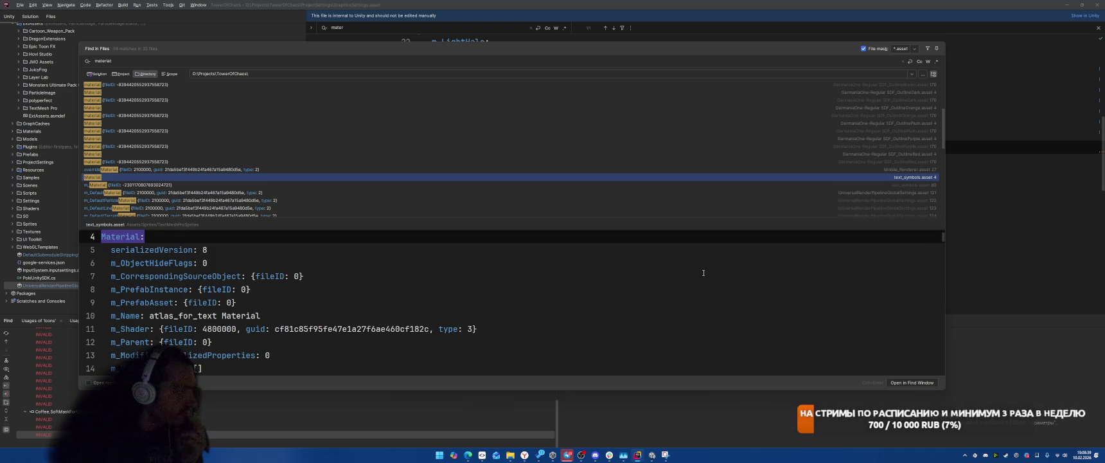
scroll(704, 272, "down", 1)
scroll(704, 273, "down", 1)
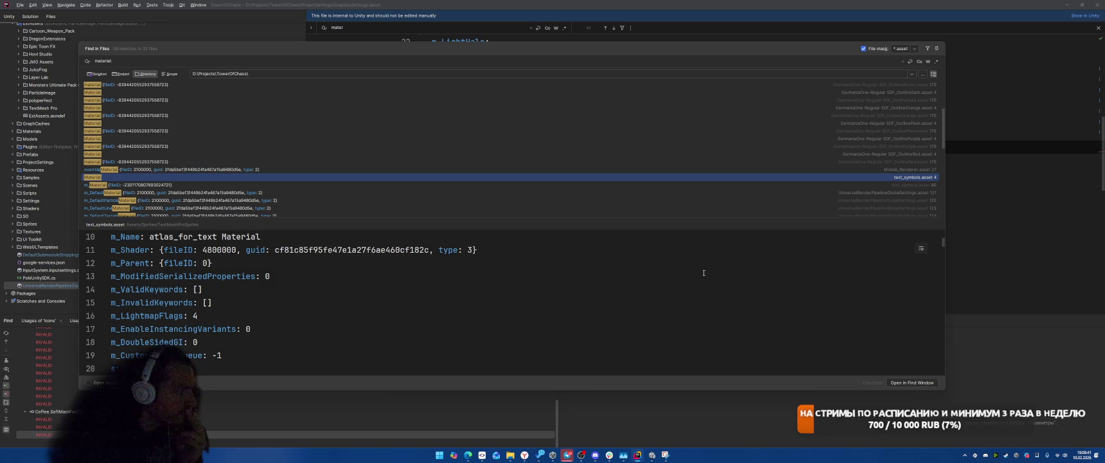
scroll(704, 272, "down", 1)
left_click(806, 185)
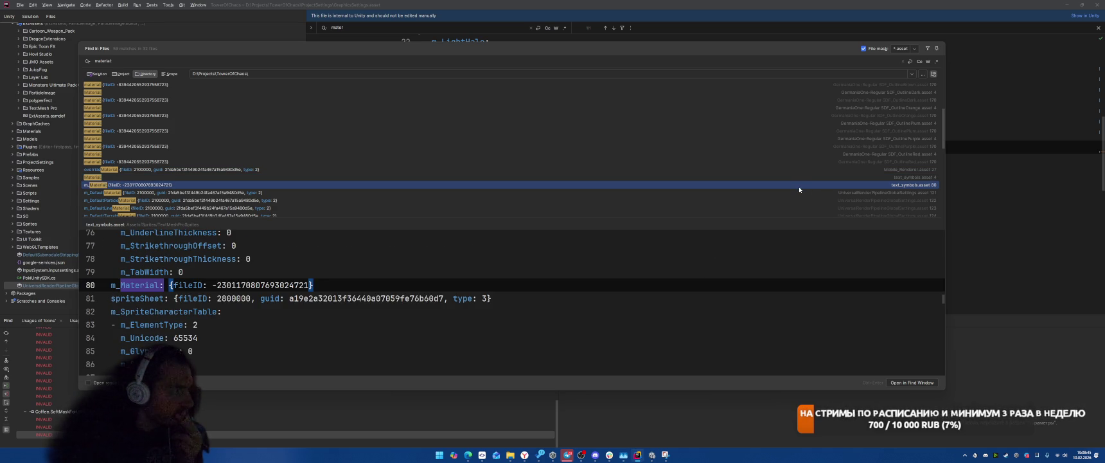
Step: Check the URP global settings default materials and SkyboxRenderer overrideMaterial, then return to Unity
left_click(795, 192)
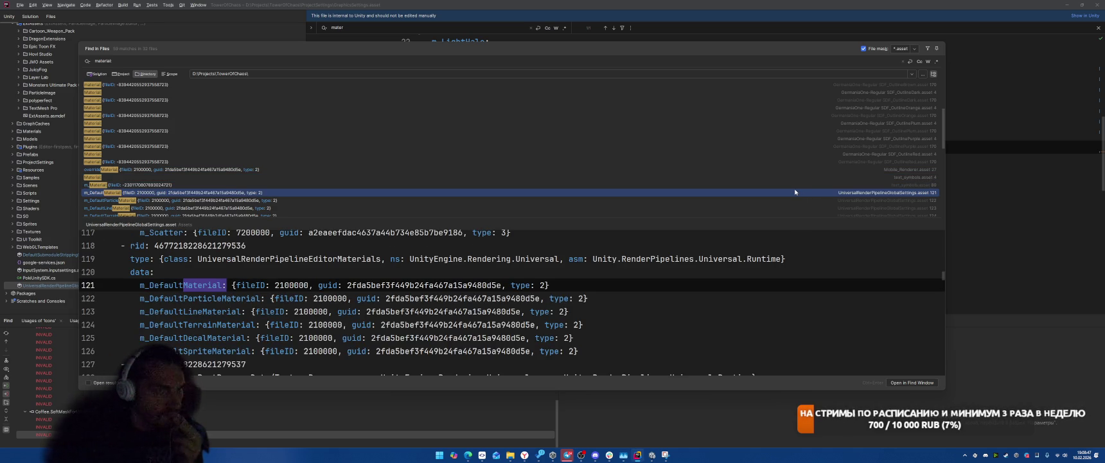
scroll(701, 169, "down", 5)
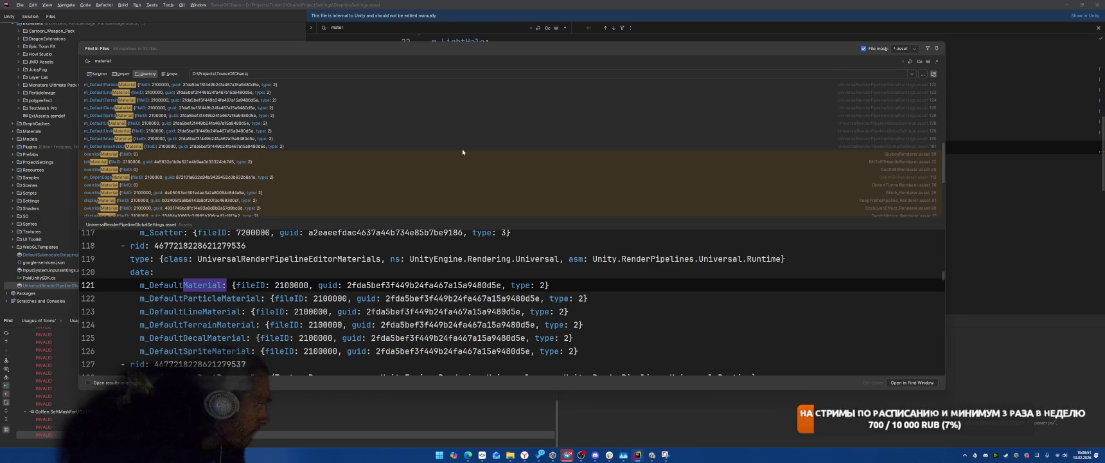
left_click(176, 157)
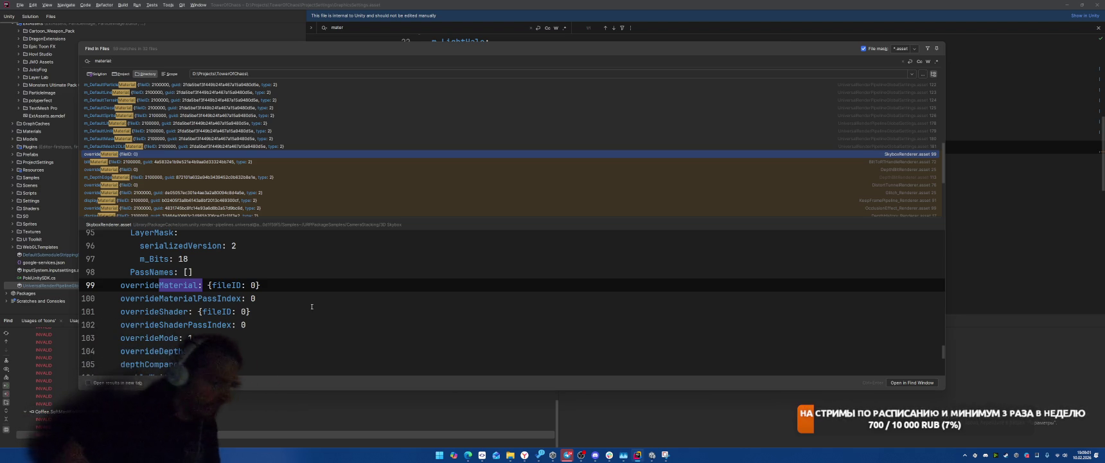
key("alt+Tab")
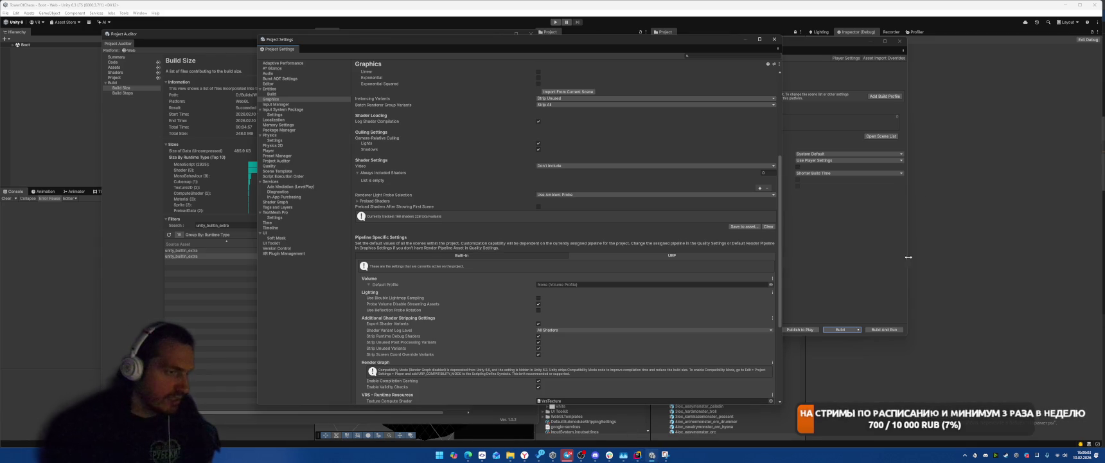
Step: Close Project Settings and attempt to delete the InputSystem package's DocCodeSamples.Tests folder
left_click(776, 41)
scroll(723, 276, "down", 15)
scroll(570, 235, "down", 10)
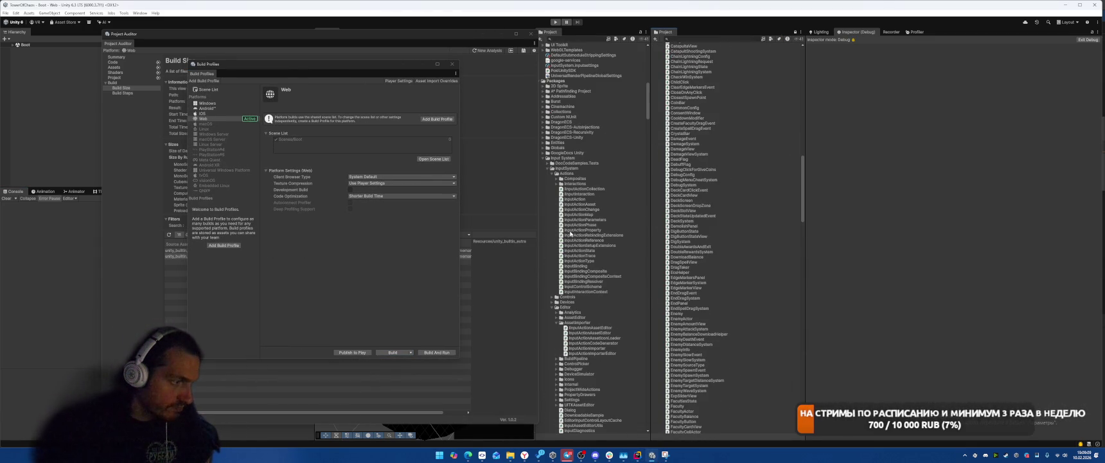
left_click(547, 170)
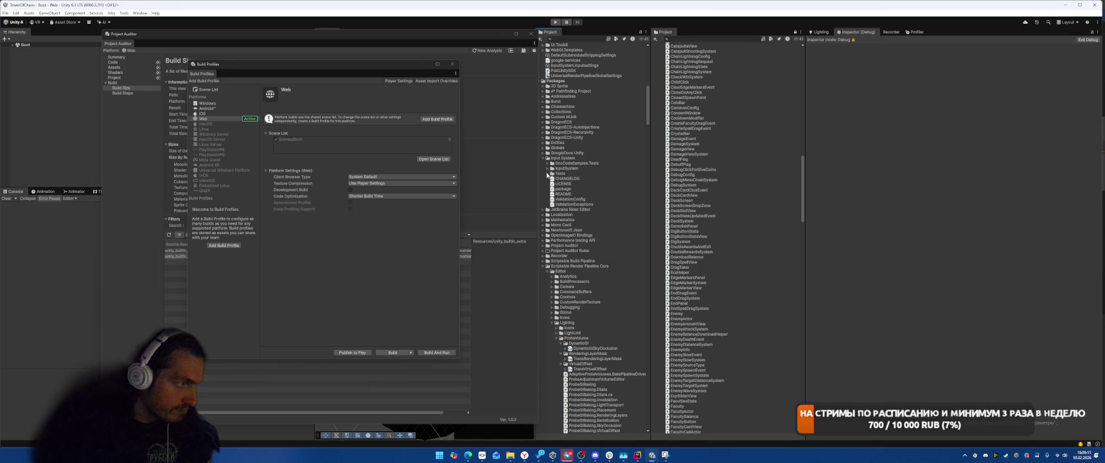
left_click(556, 170)
double_click(557, 169)
double_click(603, 163)
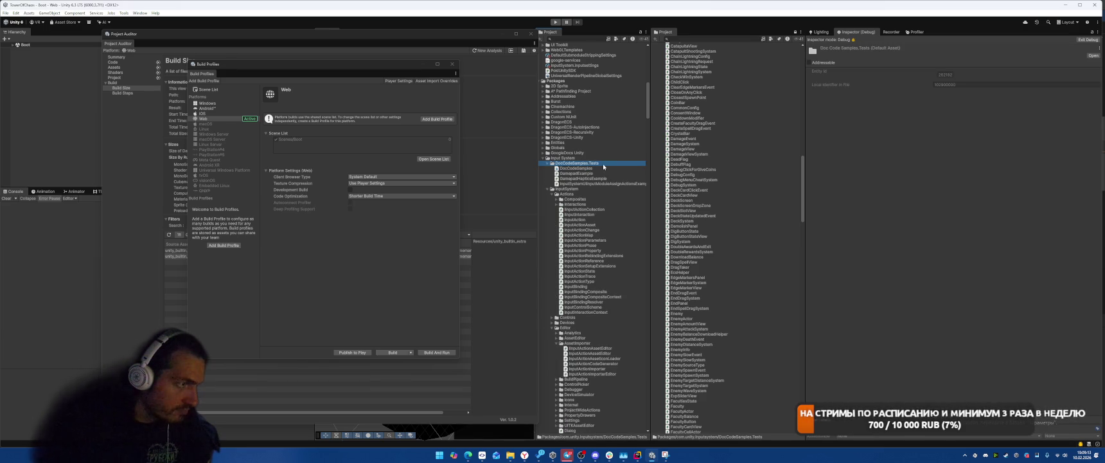
key("Delete")
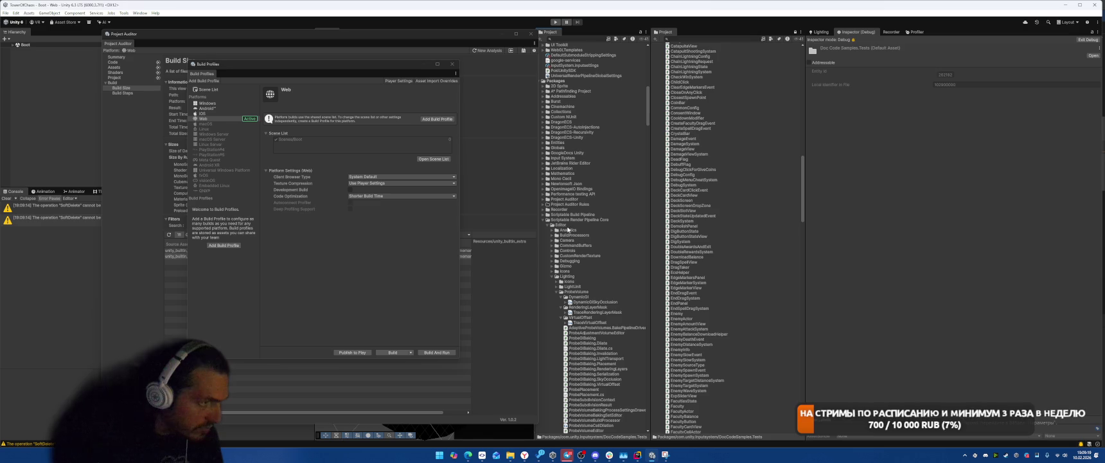
Step: Delete the Tests folder from the Render Pipelines Core package
double_click(589, 275)
double_click(561, 224)
left_click(578, 235)
double_click(579, 237)
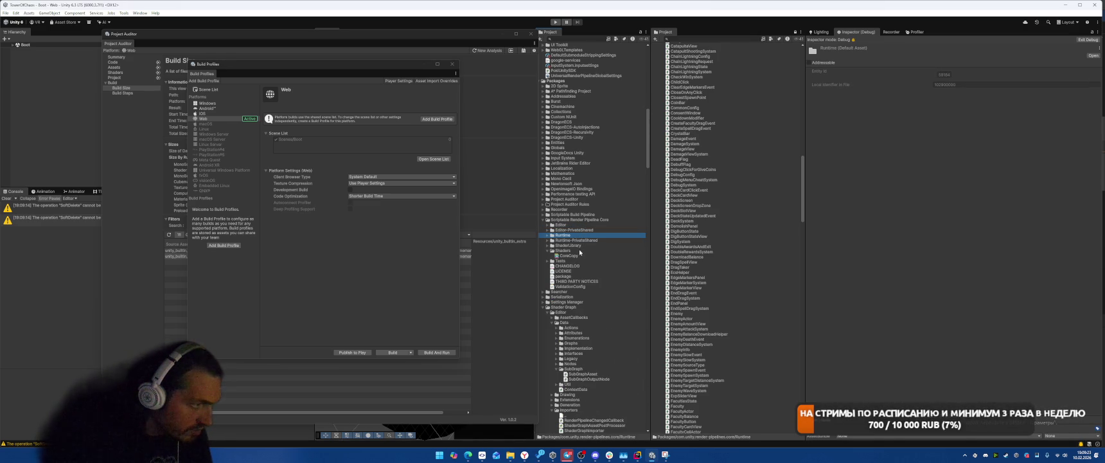
key("Down")
key("Down")
key("Down")
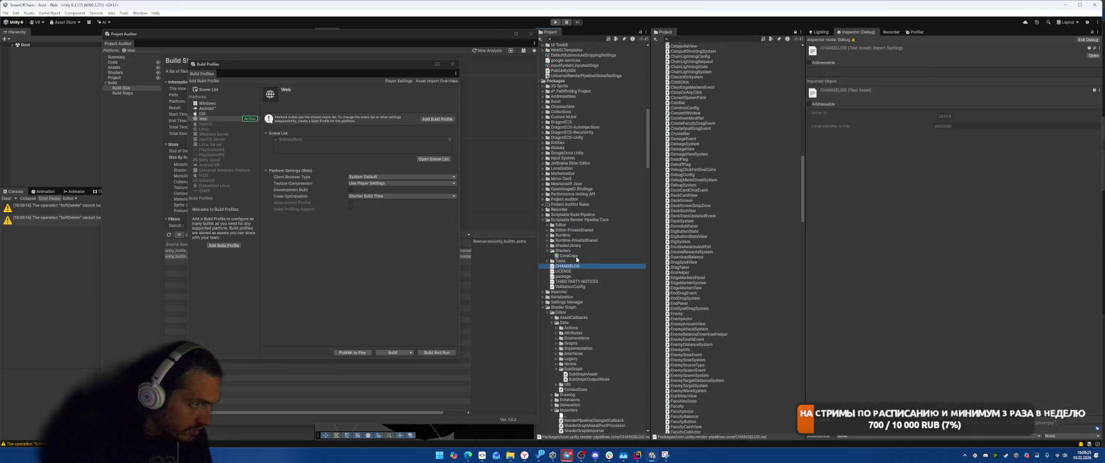
double_click(575, 261)
double_click(584, 265)
left_click(595, 261)
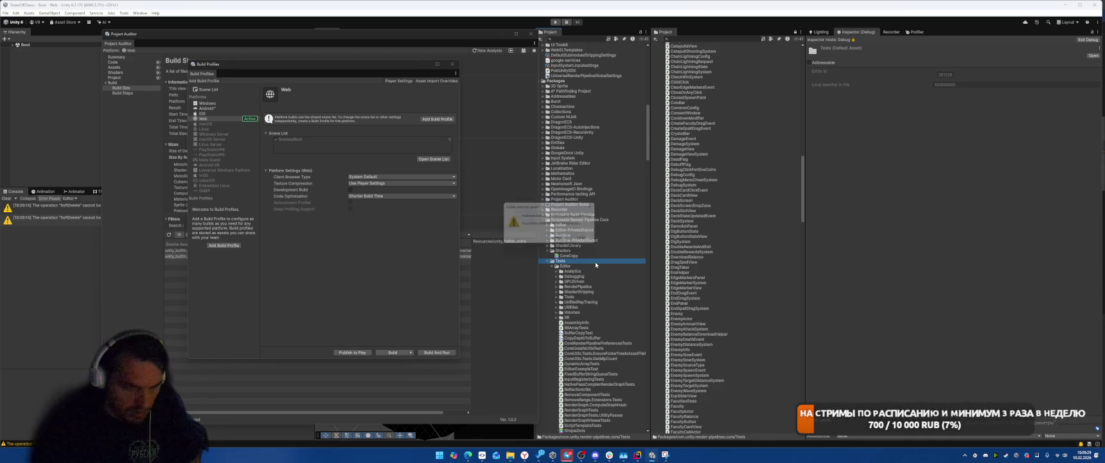
key("Delete")
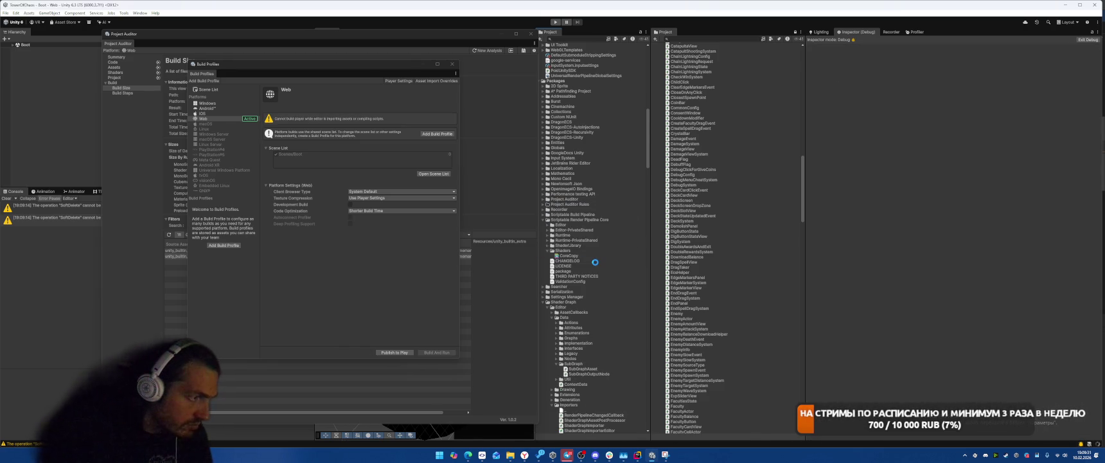
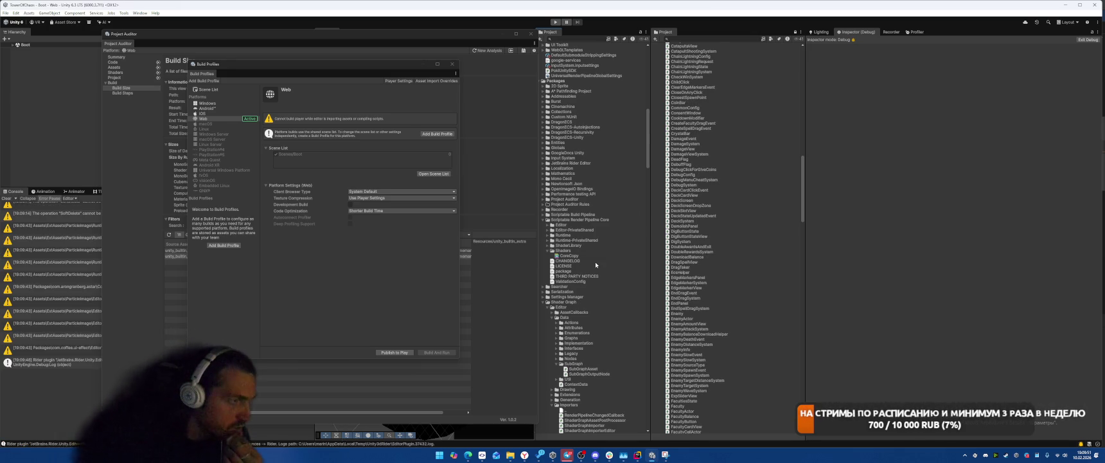
Step: Collapse the SRP Core Editor and Shader Graph folders, then preview Rider's DistortTunnelRenderer material match
left_click(548, 235)
left_click(547, 234)
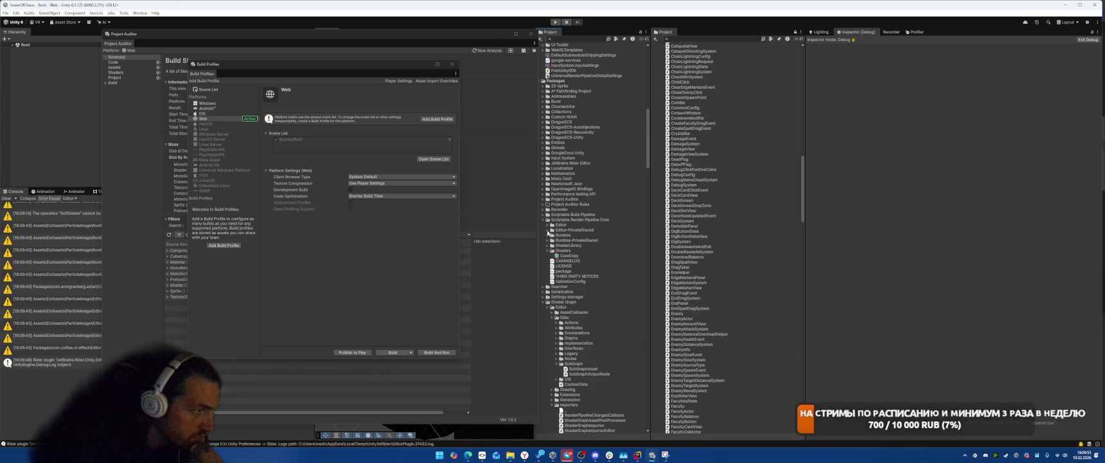
left_click(548, 225)
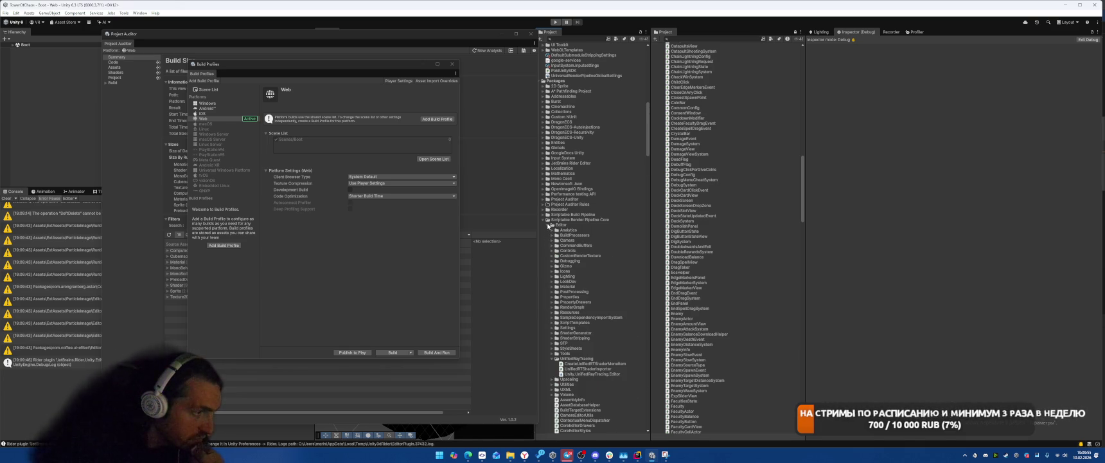
left_click(548, 225)
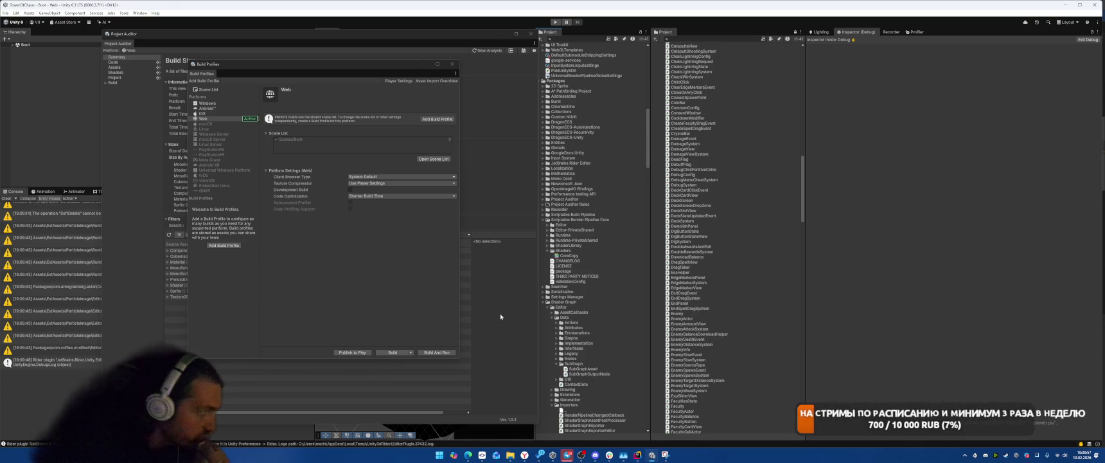
left_click(543, 302)
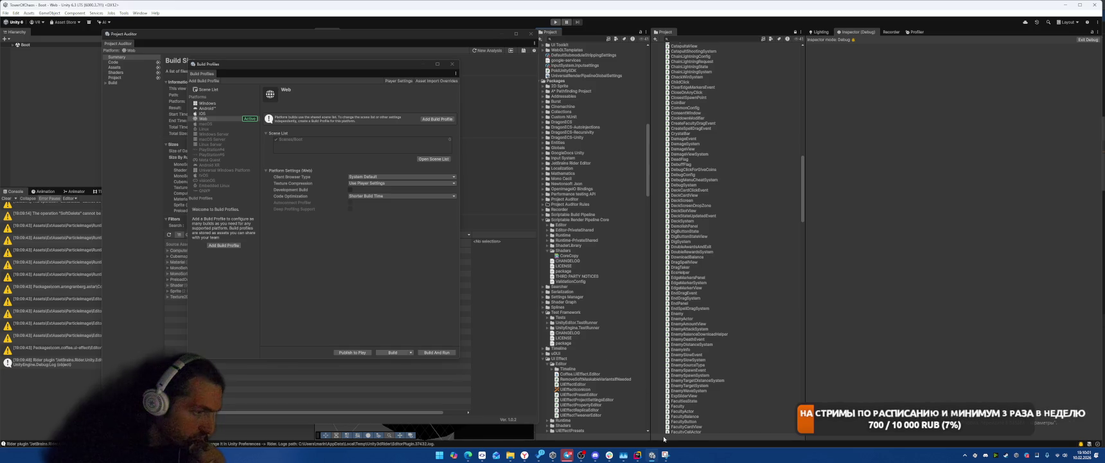
key("alt+Tab")
left_click(579, 184)
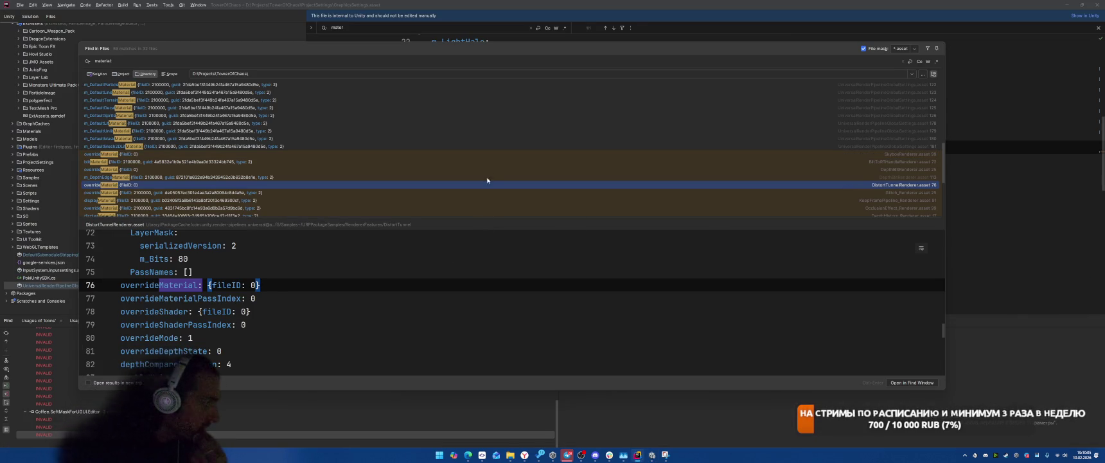
Step: Preview the DynamicsManager default material and AfacadFlux-ExtraBold SDF font asset matches
scroll(484, 185, "down", 5)
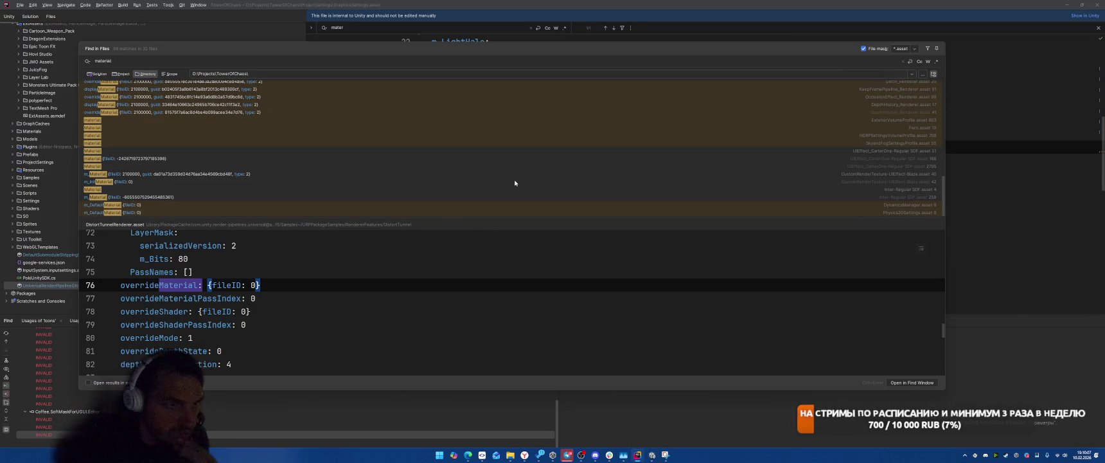
left_click(522, 209)
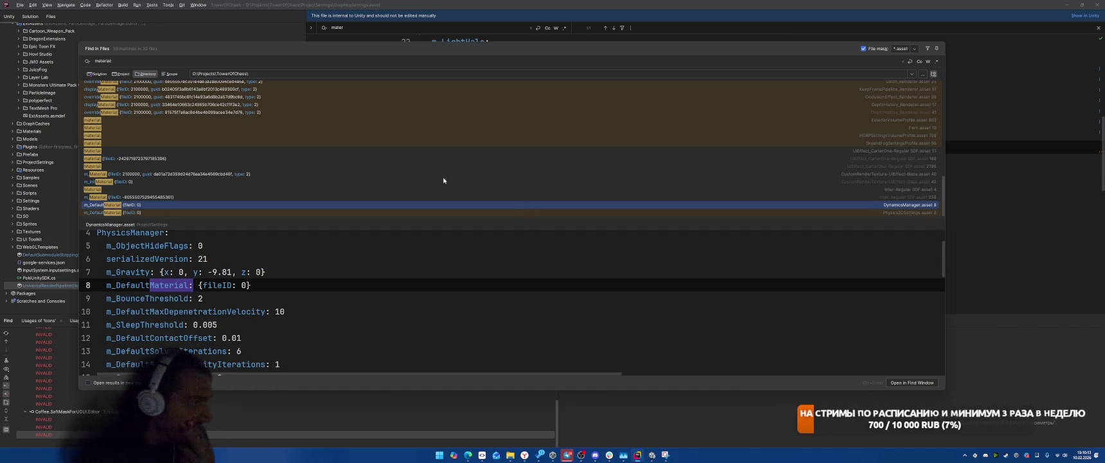
scroll(496, 171, "up", 10)
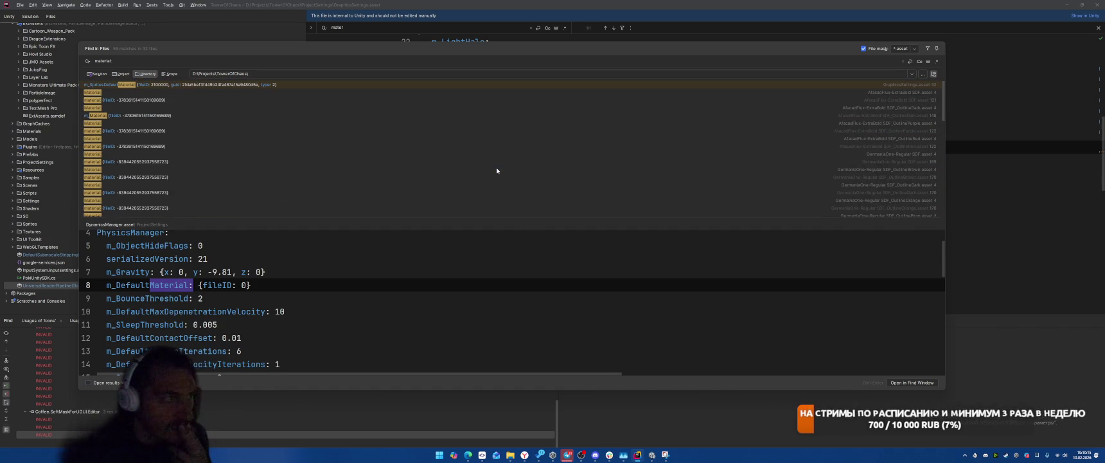
left_click(392, 93)
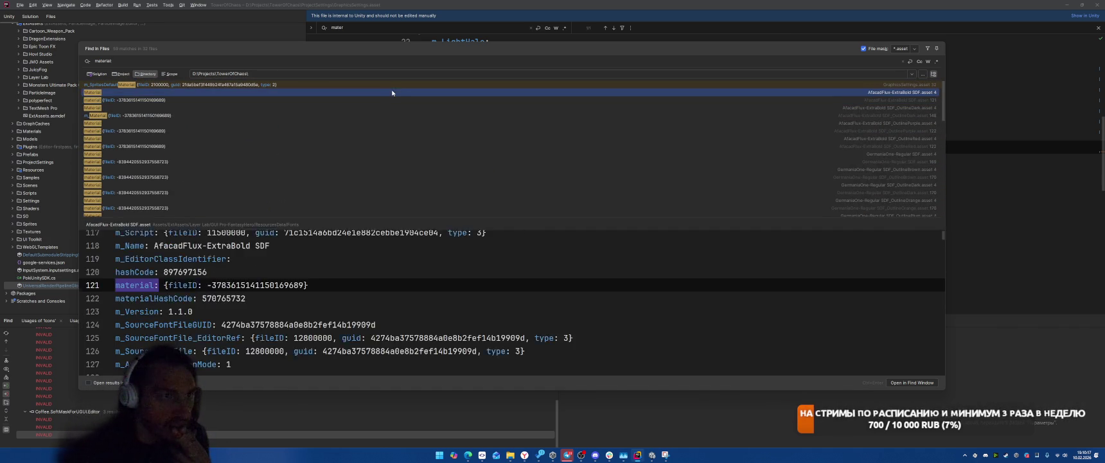
scroll(405, 149, "down", 5)
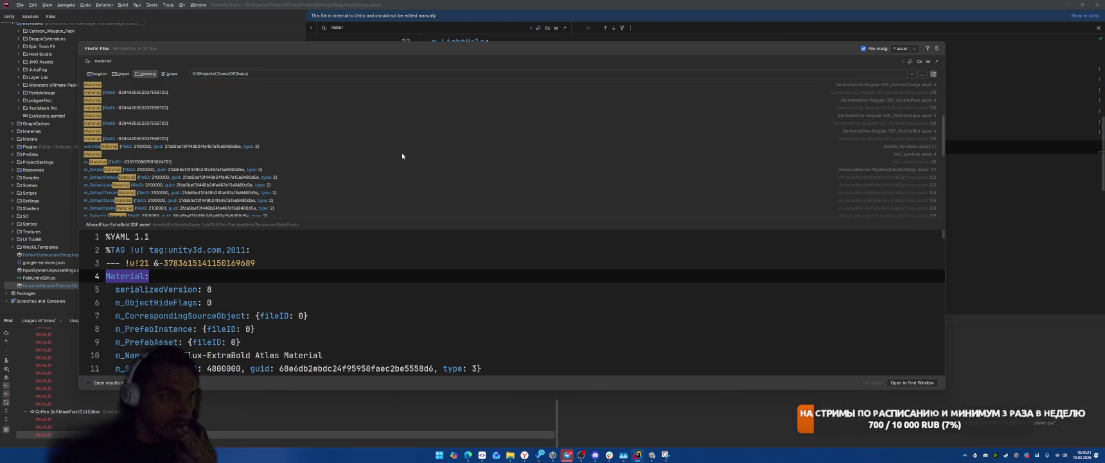
scroll(284, 176, "down", 2)
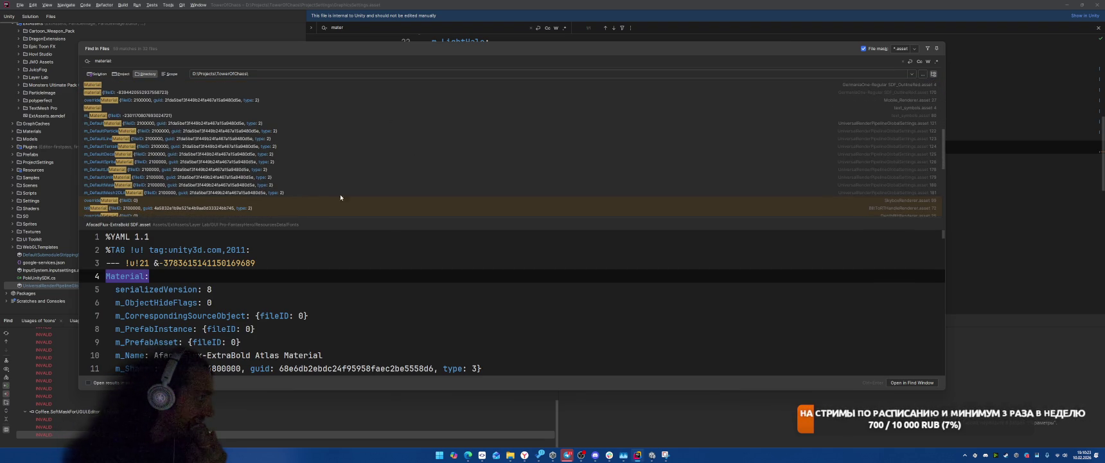
scroll(366, 192, "up", 7)
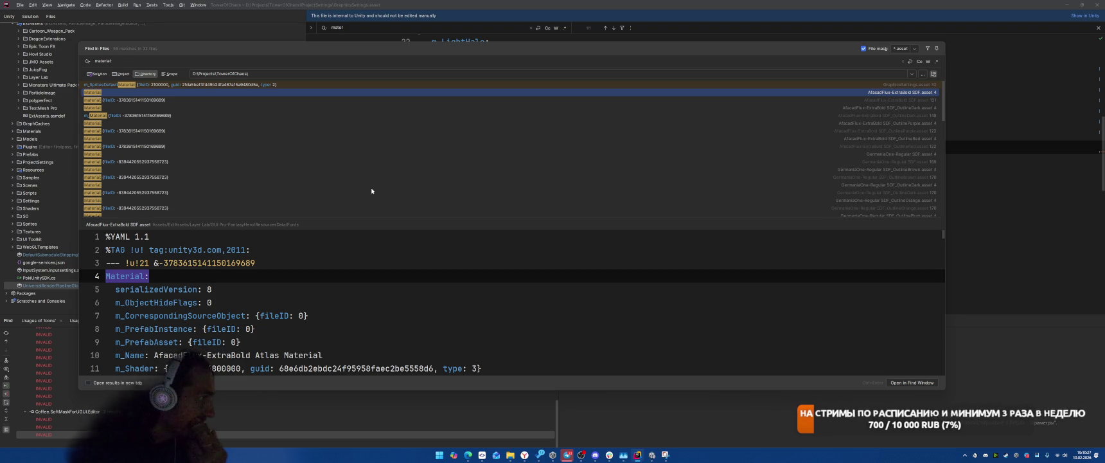
scroll(372, 191, "down", 10)
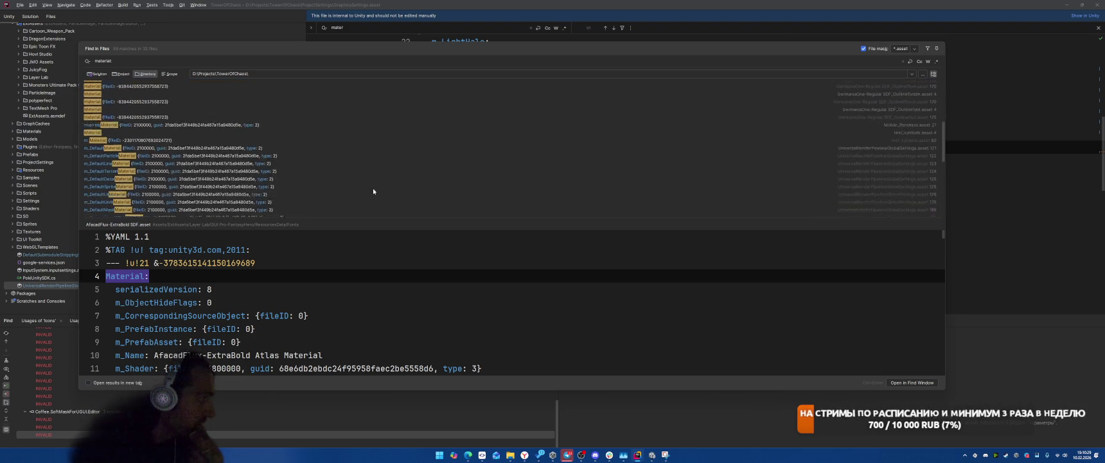
scroll(374, 191, "down", 3)
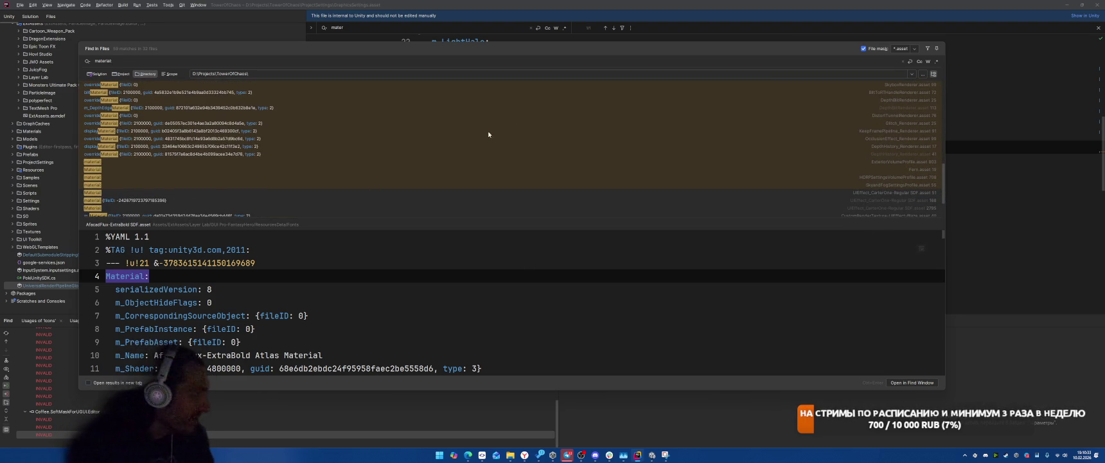
Step: Preview the DepthHistory_Renderer, Fern, ExteriorVolumeProfile and GraphicsSettings material matches
left_click(466, 157)
key("Down")
key("Down")
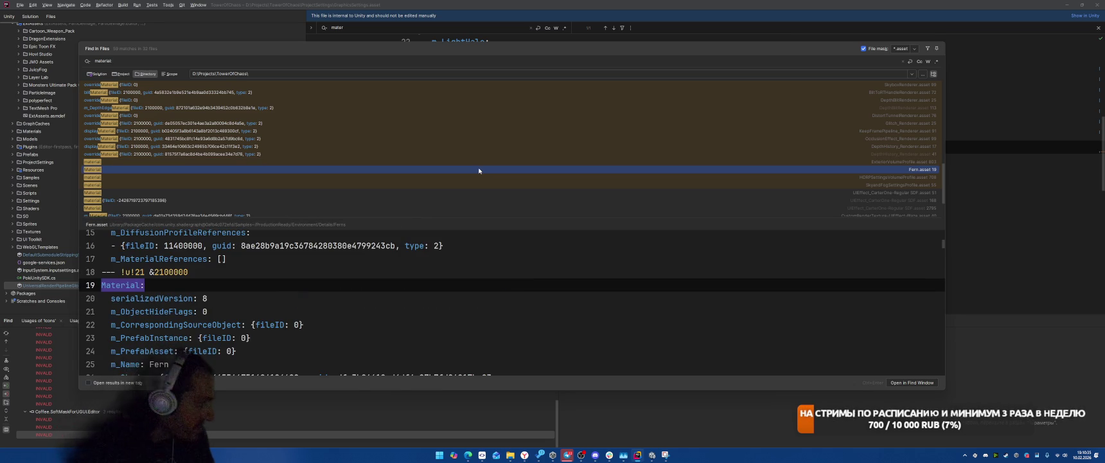
scroll(479, 298, "down", 2)
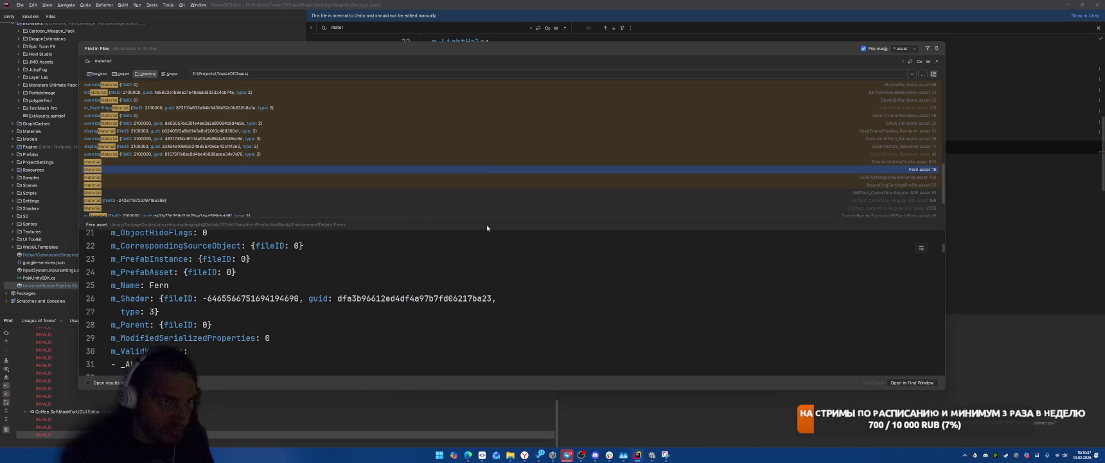
left_click(736, 162)
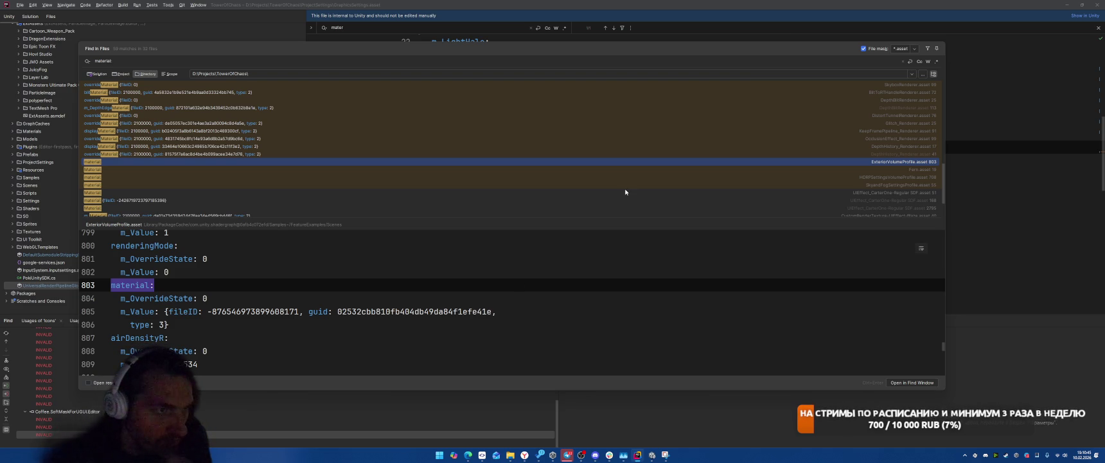
left_click(825, 147)
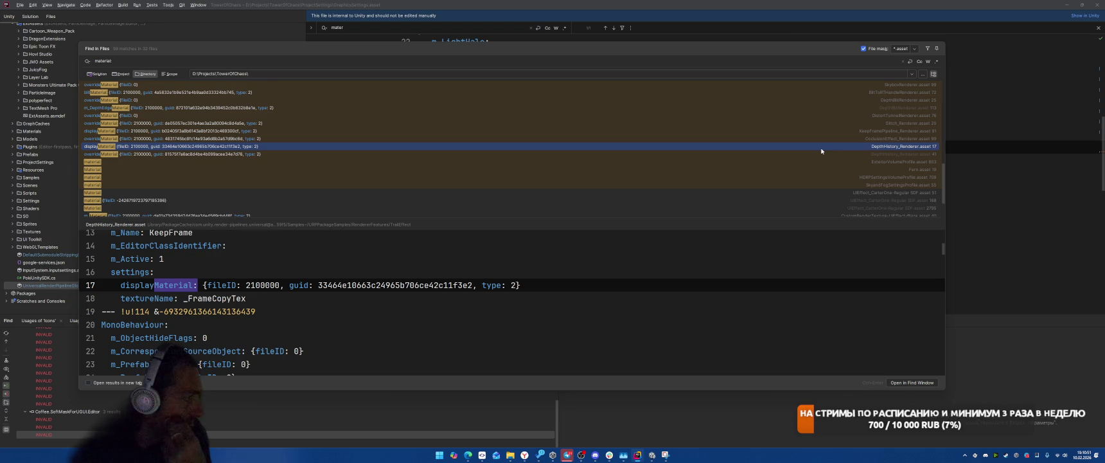
scroll(822, 150, "up", 3)
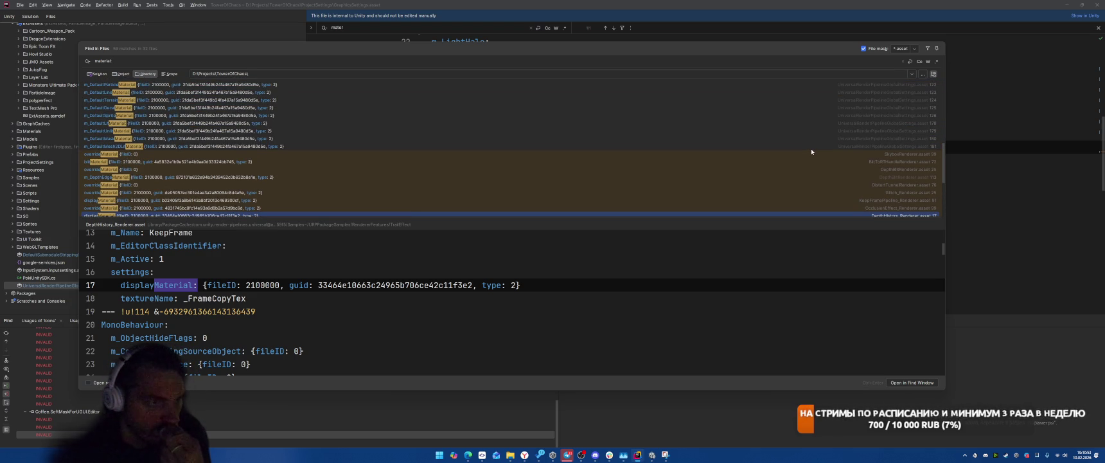
scroll(811, 151, "up", 5)
left_click(890, 85)
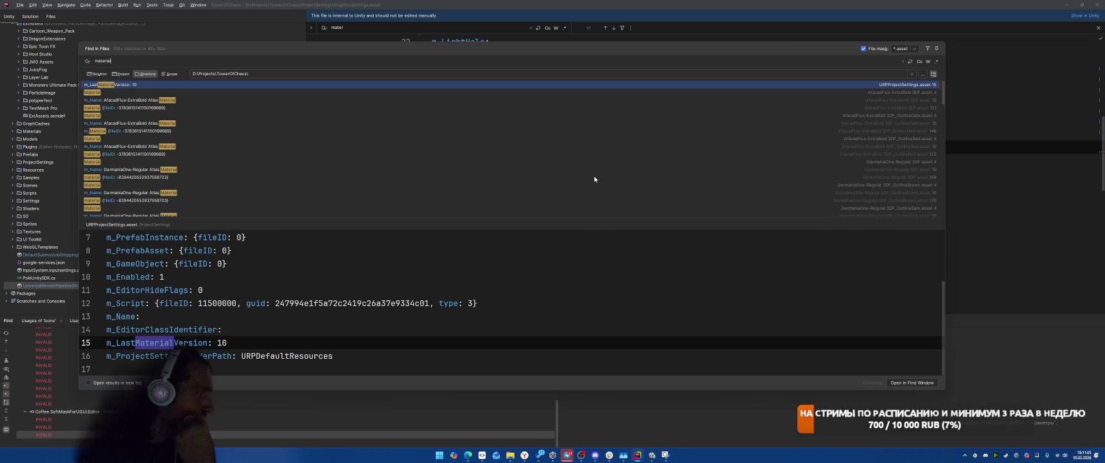
Step: Narrow the search to 'material:' and preview the GraphicsSettings and DynamicsManager matches
type(":")
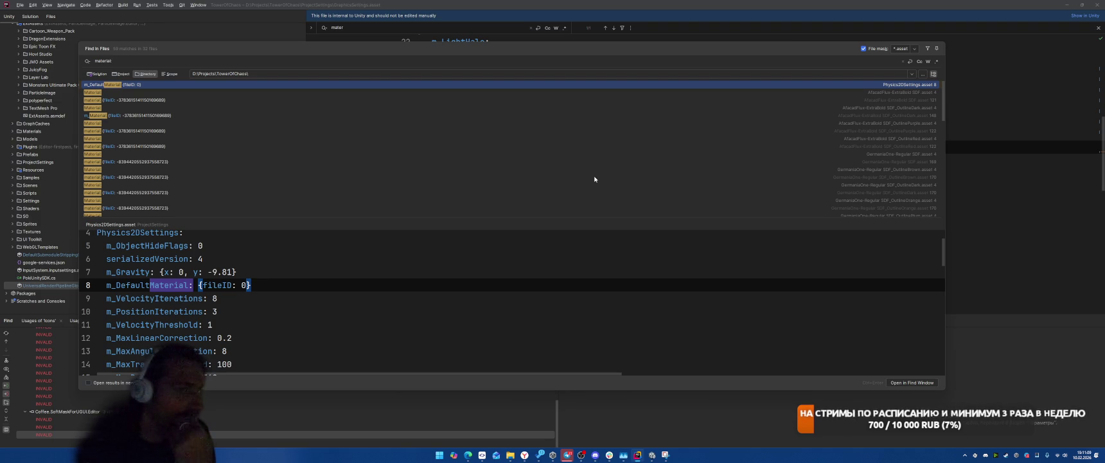
scroll(630, 166, "down", 10)
scroll(630, 167, "down", 4)
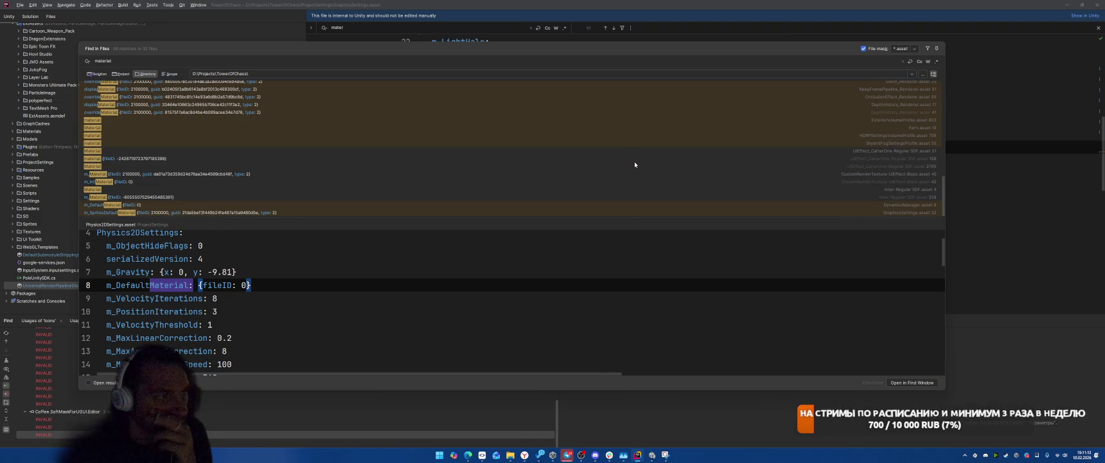
left_click(393, 213)
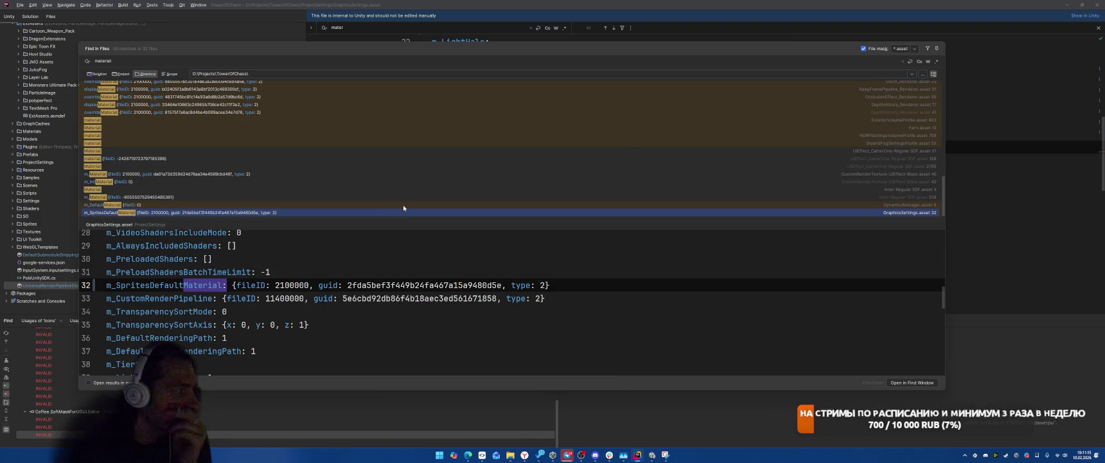
left_click(402, 205)
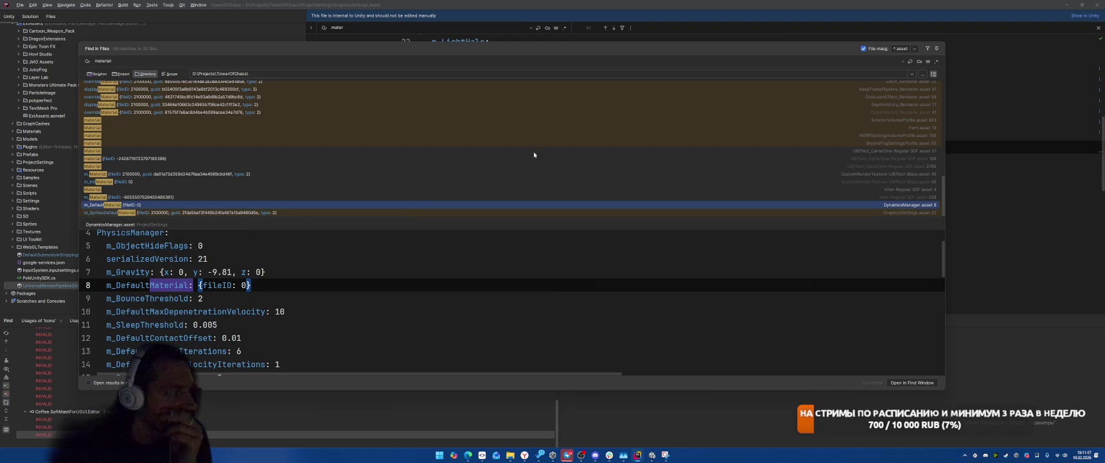
Step: Preview the Fern and Blaze m_InitMaterial matches, then close the search results
left_click(286, 143)
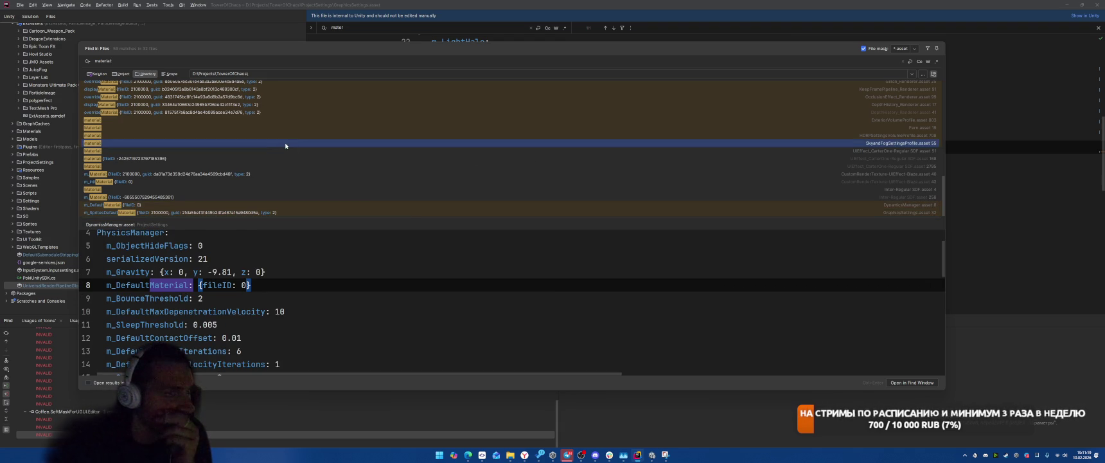
left_click(294, 135)
left_click(303, 127)
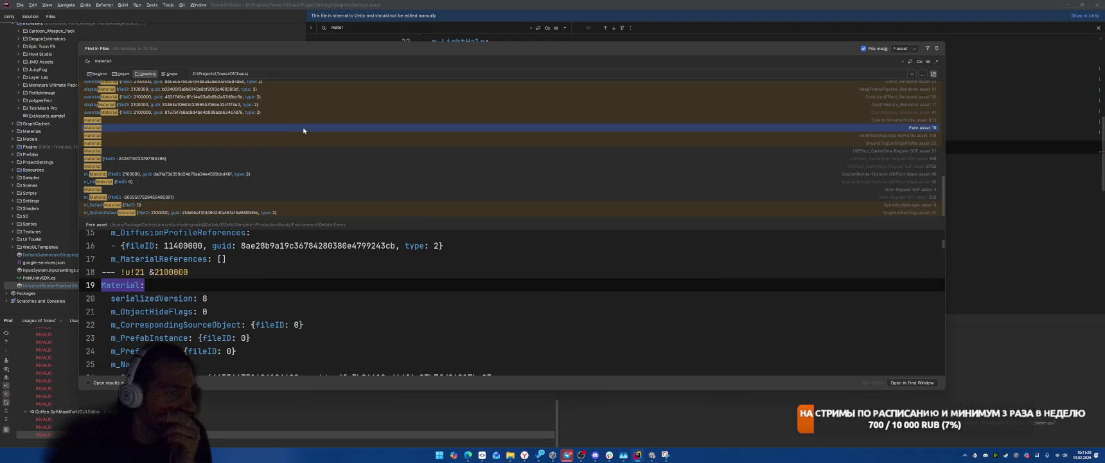
left_click(424, 197)
left_click(424, 181)
scroll(424, 173, "down", 5)
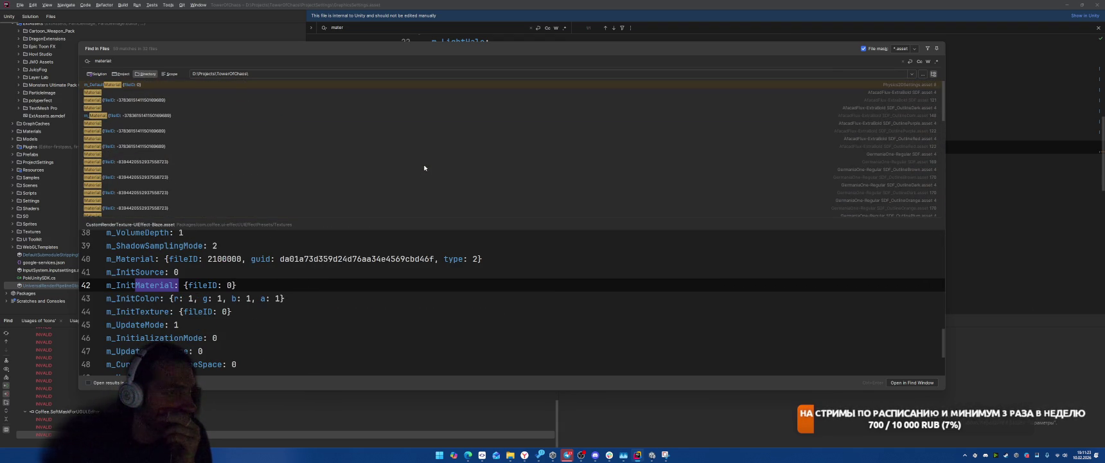
key("Escape")
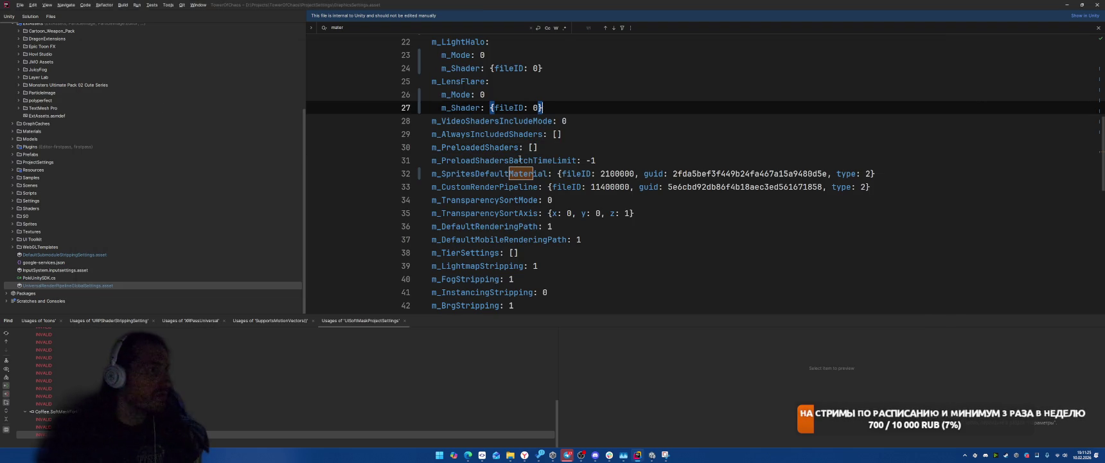
key("alt+Tab")
Step: Start a Web player build from the extra build options, confirming the output folder
left_click(6, 198)
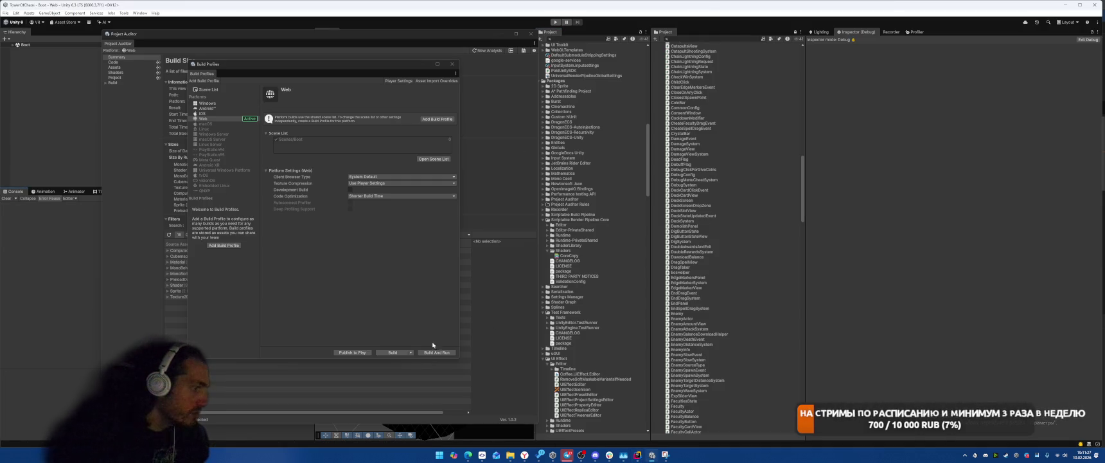
left_click(411, 352)
left_click(403, 360)
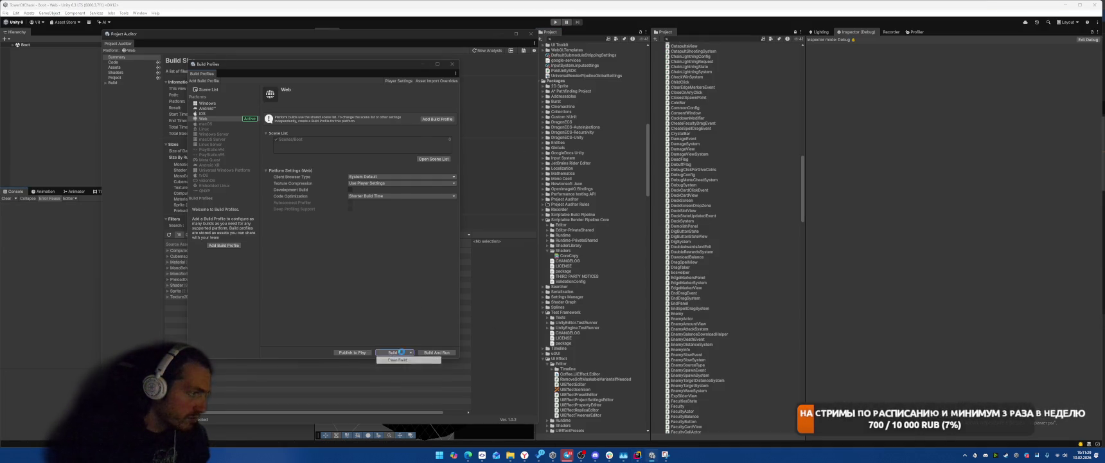
left_click(360, 357)
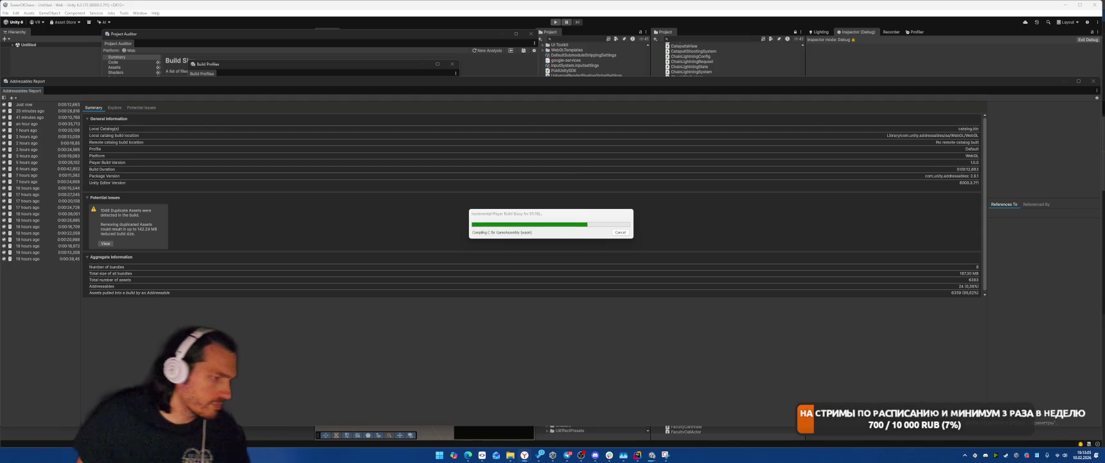
Step: Delete the com.unity.mobile.notifications folder from Rider's project tree
left_click(671, 419)
scroll(578, 173, "up", 6)
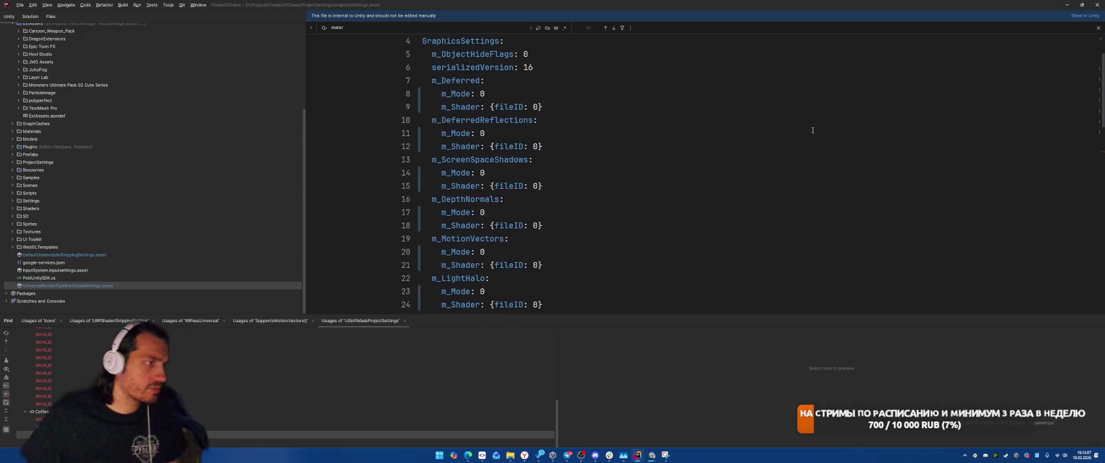
left_click(488, 134)
scroll(26, 63, "up", 4)
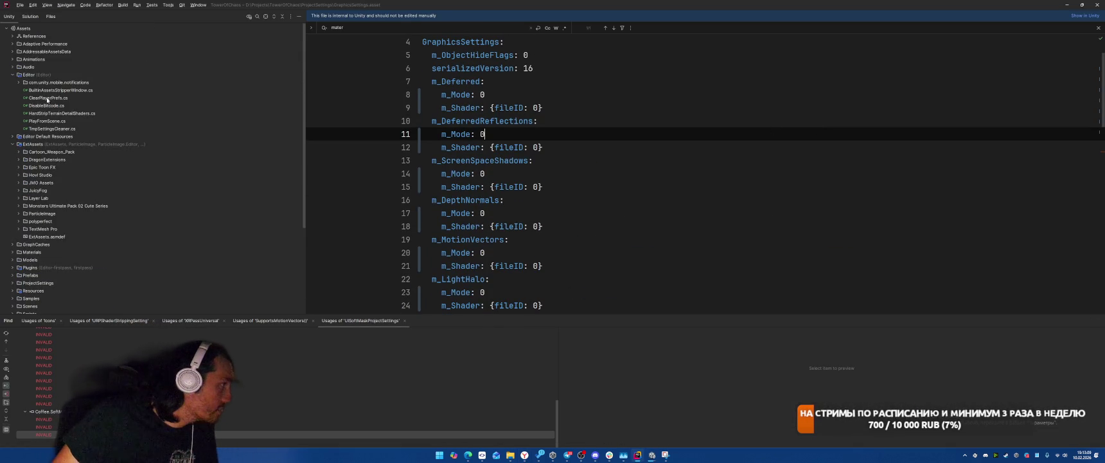
double_click(64, 128)
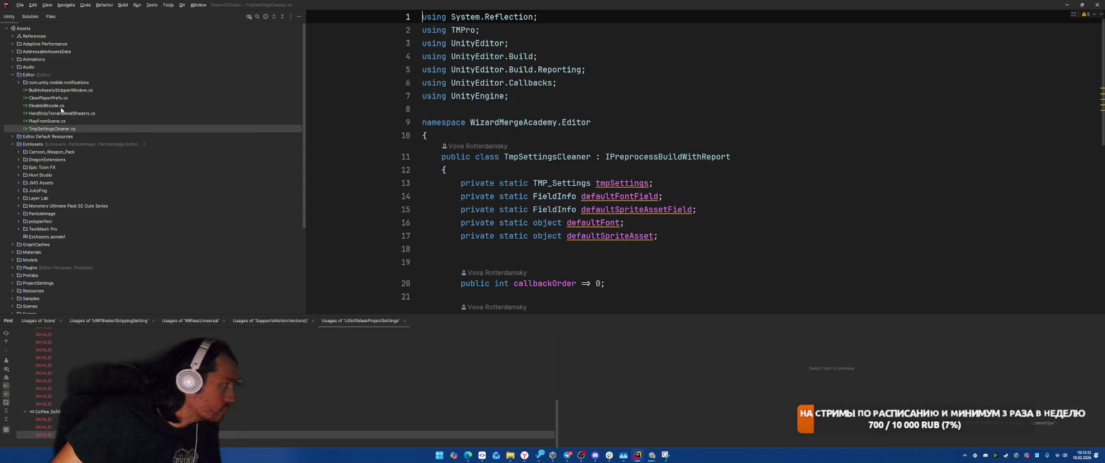
left_click(47, 75)
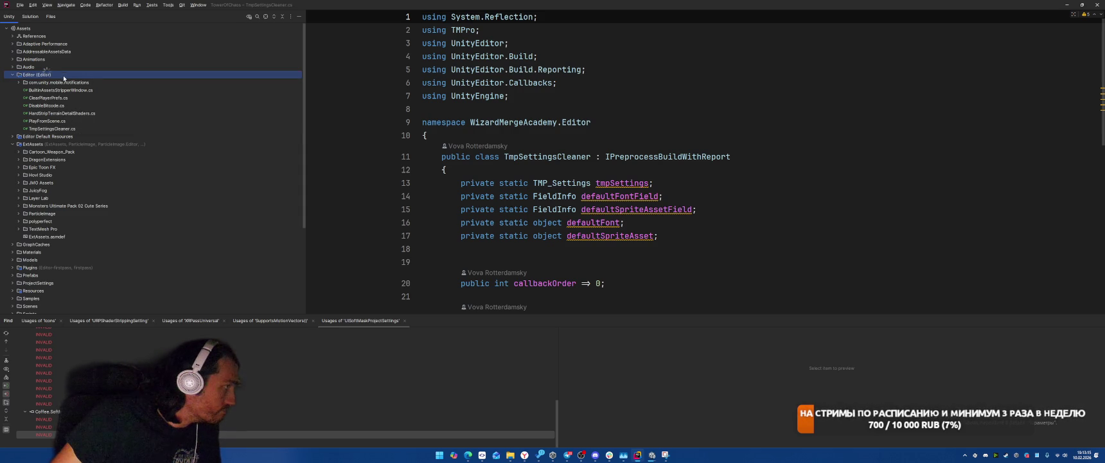
left_click(18, 82)
left_click(160, 84)
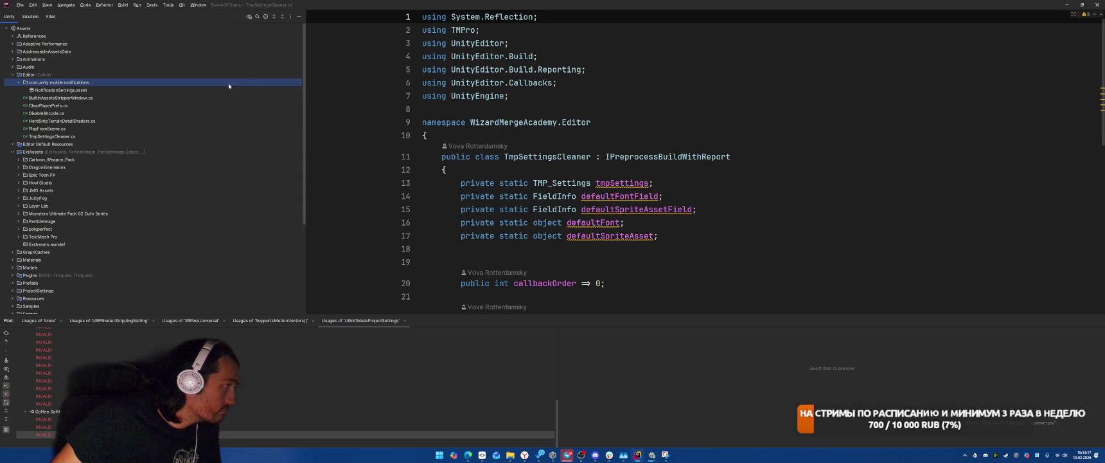
key("Delete")
key("Return")
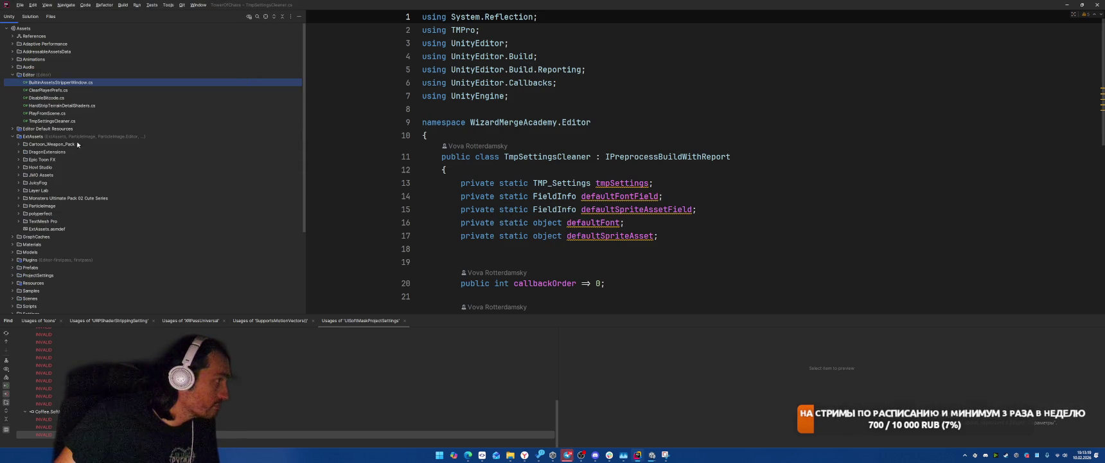
Step: Create a new class named EditorHelper in the Editor folder
right_click(76, 78)
mouse_move(125, 80)
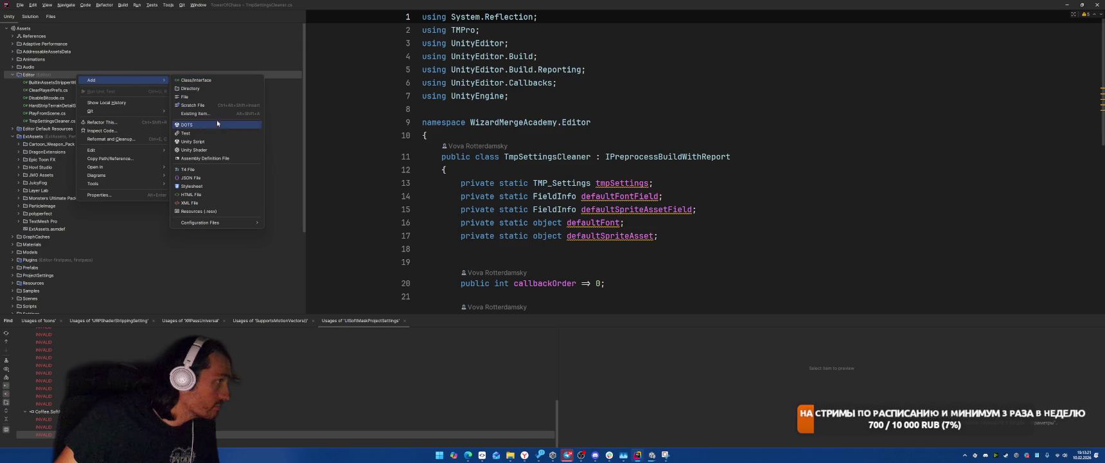
left_click(211, 81)
type("Py")
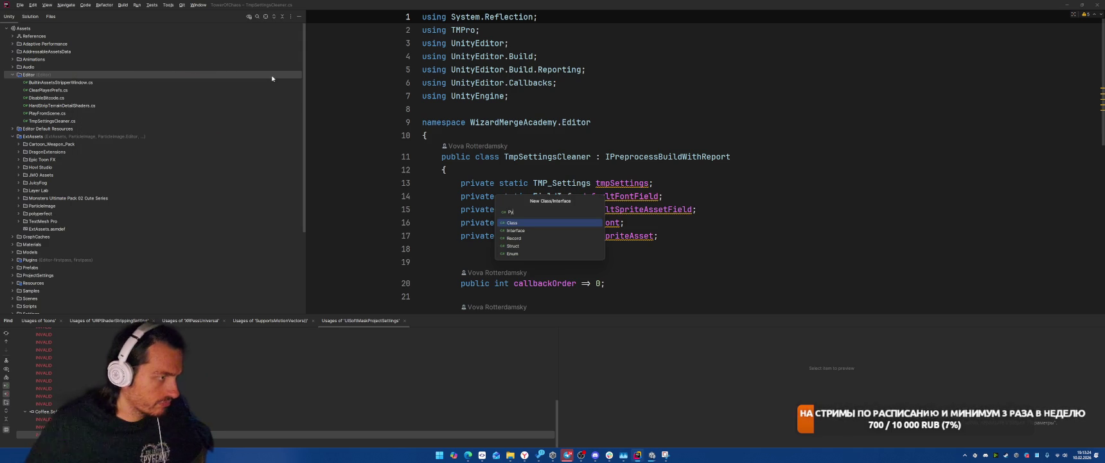
key("BackSpace")
type("Edit")
type("Helper")
key("Return")
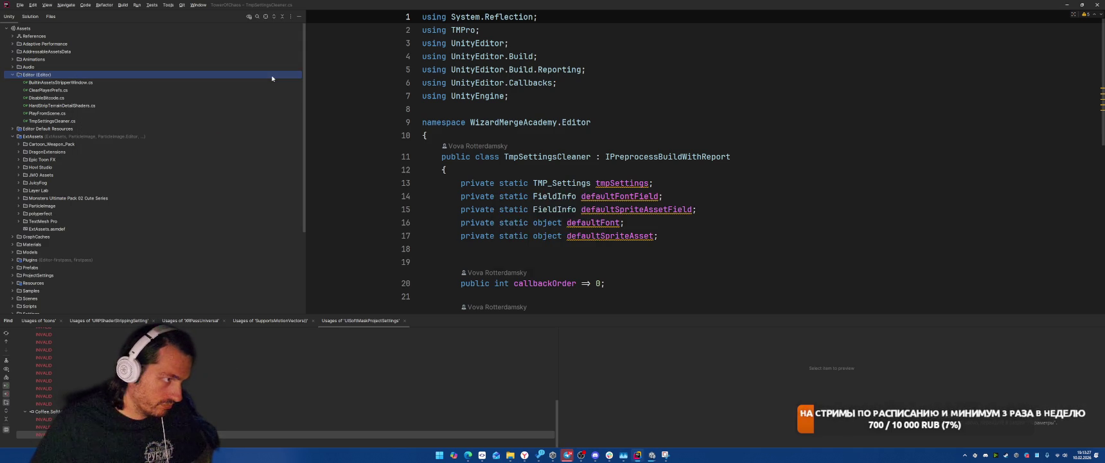
Step: Add a PrintAllBuiltInResourcesNames method loading all assets from the pasted BuiltinResources path
type("public static")
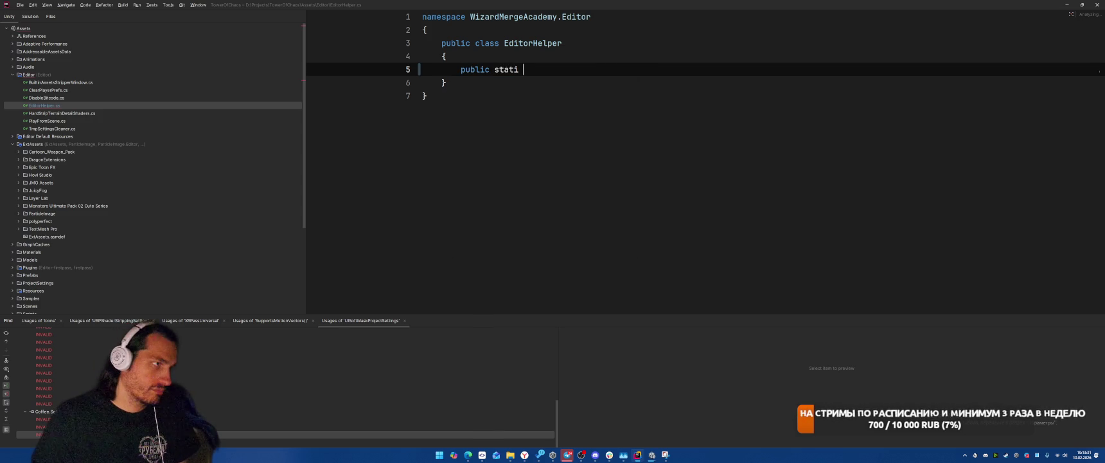
type("void")
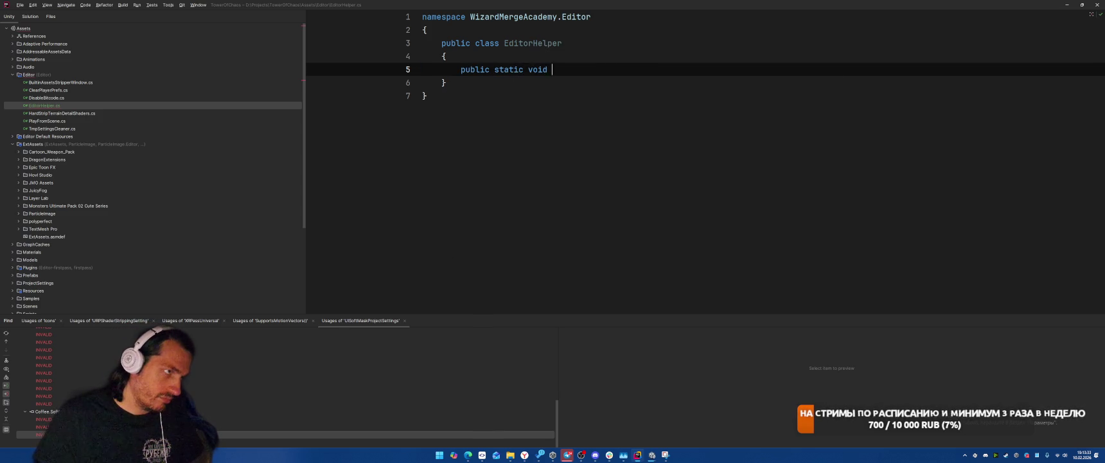
type(" PrintAll")
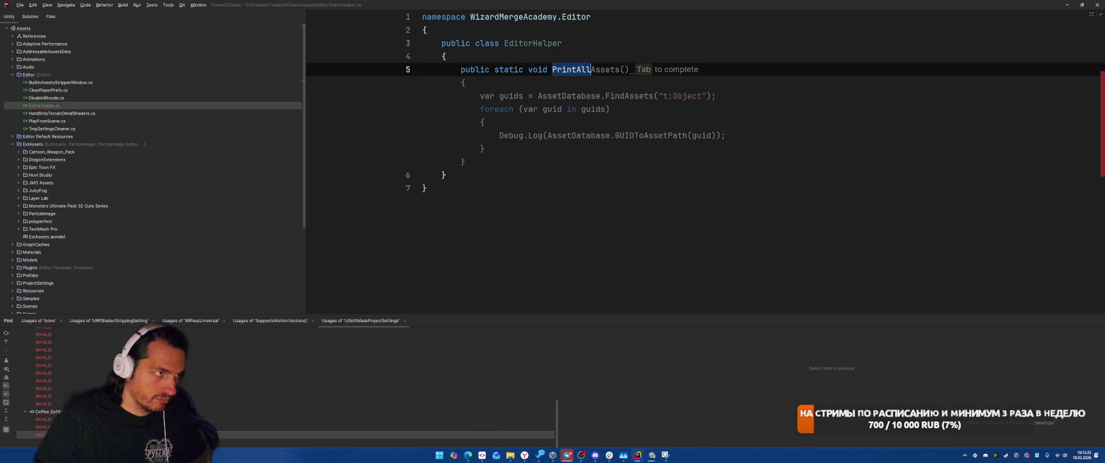
type("B")
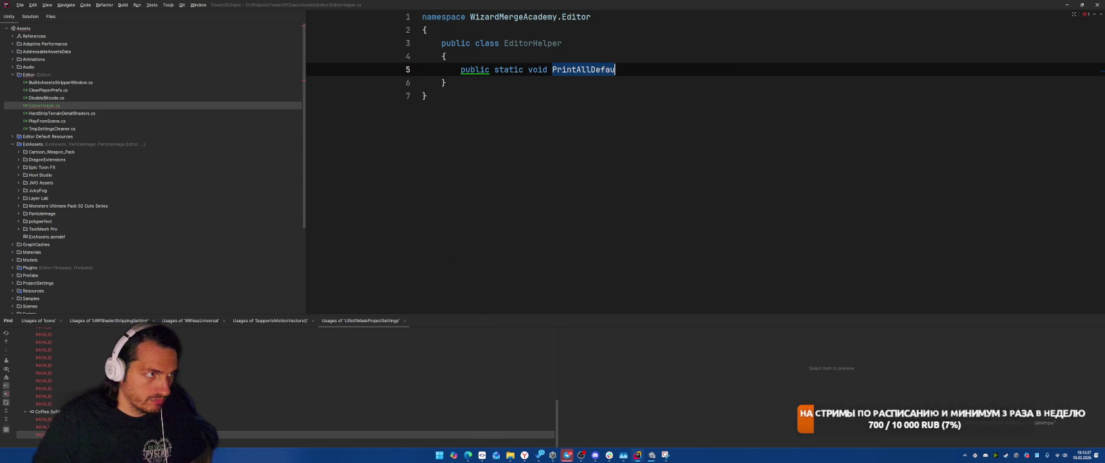
type("uild")
type("In")
type("esource")
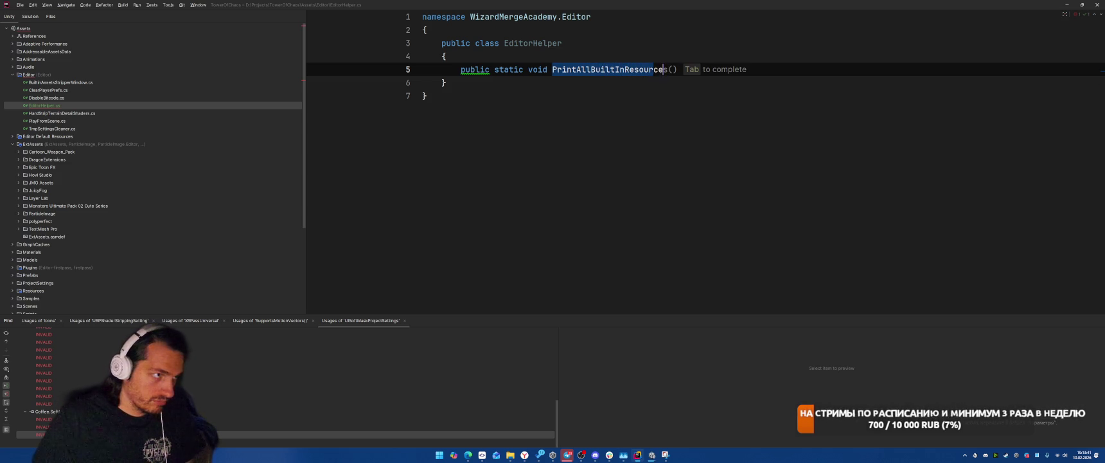
type("sNames()")
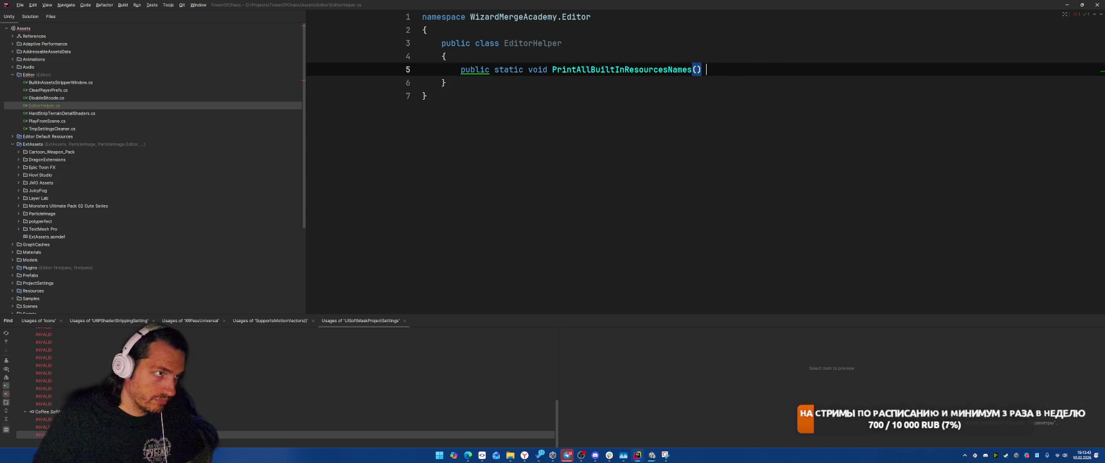
key("Return")
type("{")
key("Return")
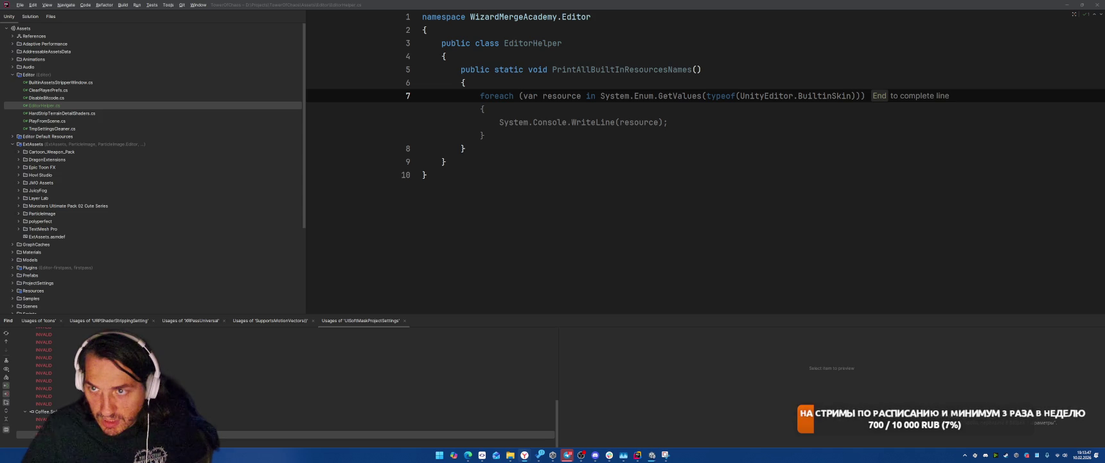
left_click(563, 54)
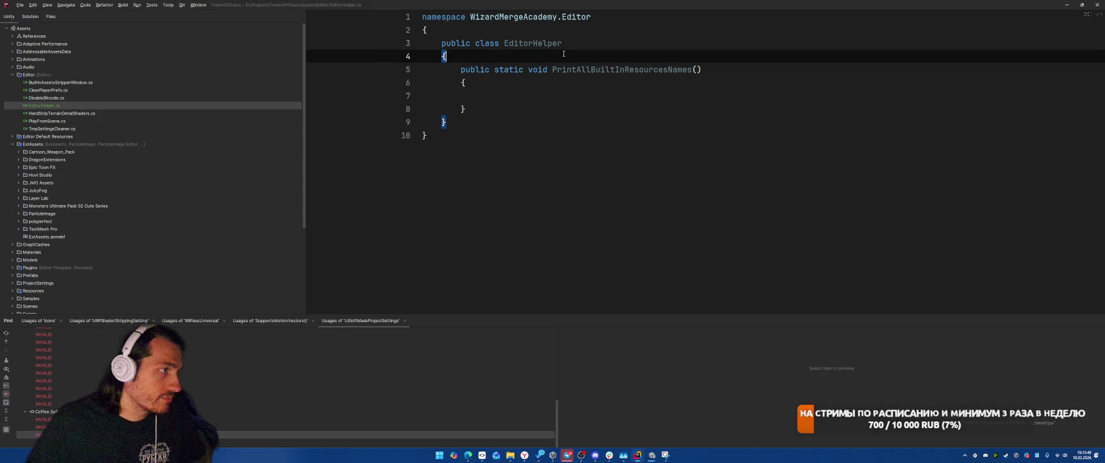
type("public const string BuiltinResources = \"Resources/unity_builtin_extra\";")
key("Down")
key("Down")
key("Down")
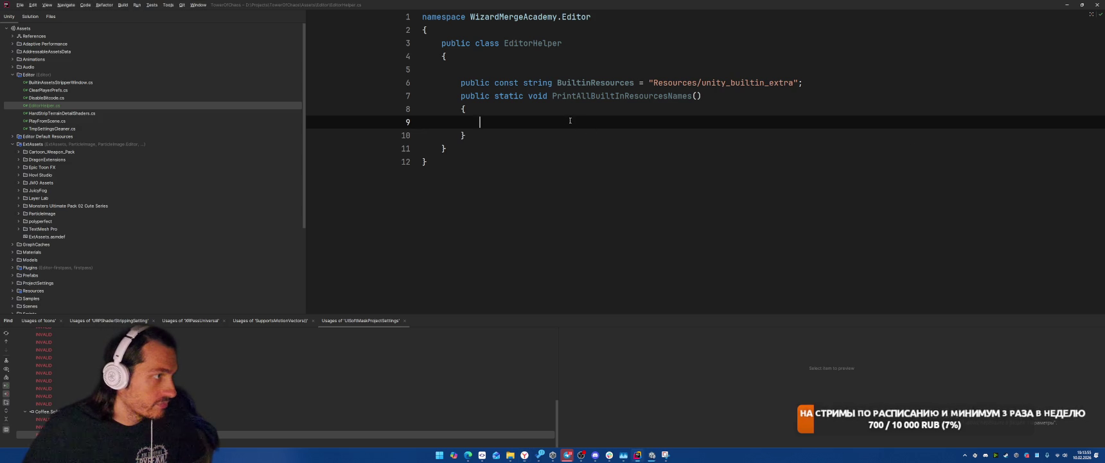
key("Tab")
key("alt+Return")
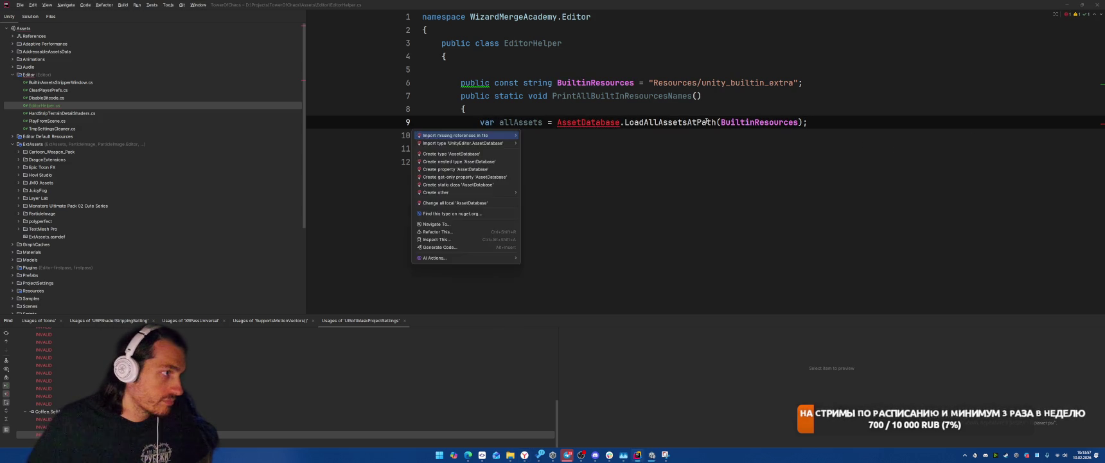
key("Return")
Step: Add a foreach loop over allAssets that Debug.Logs each asset's name
key("Return")
type("fore")
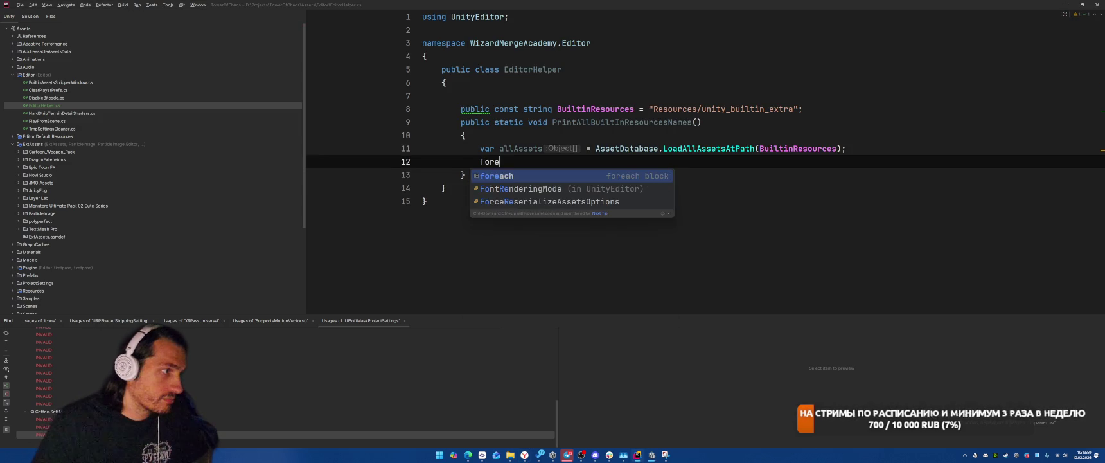
key("Return")
key("Return")
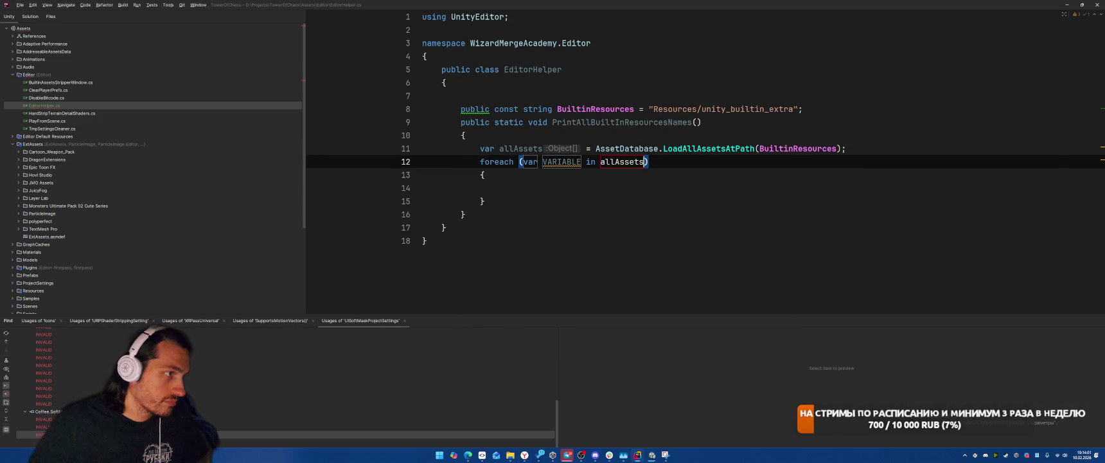
key("Return")
key("Return")
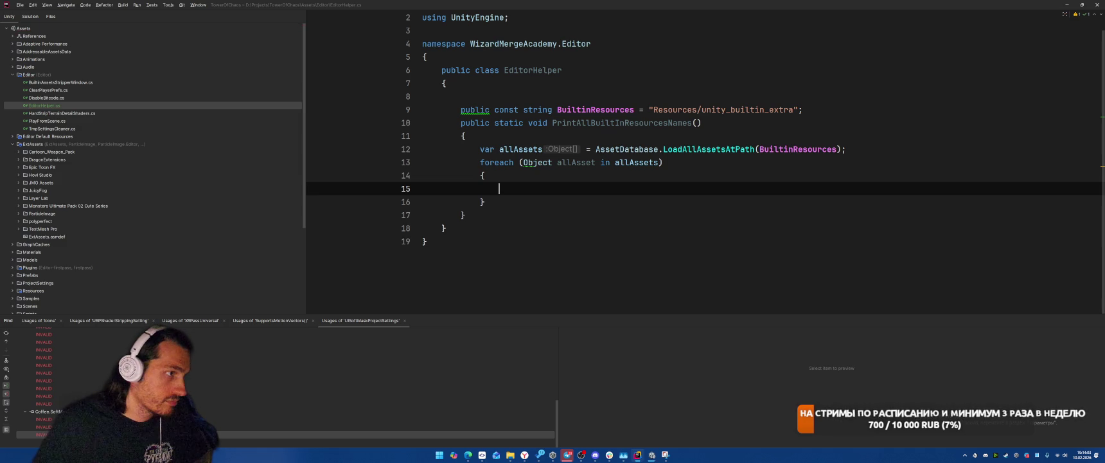
key("Up")
key("Up")
key("alt+Return")
key("Return")
key("Down")
key("Down")
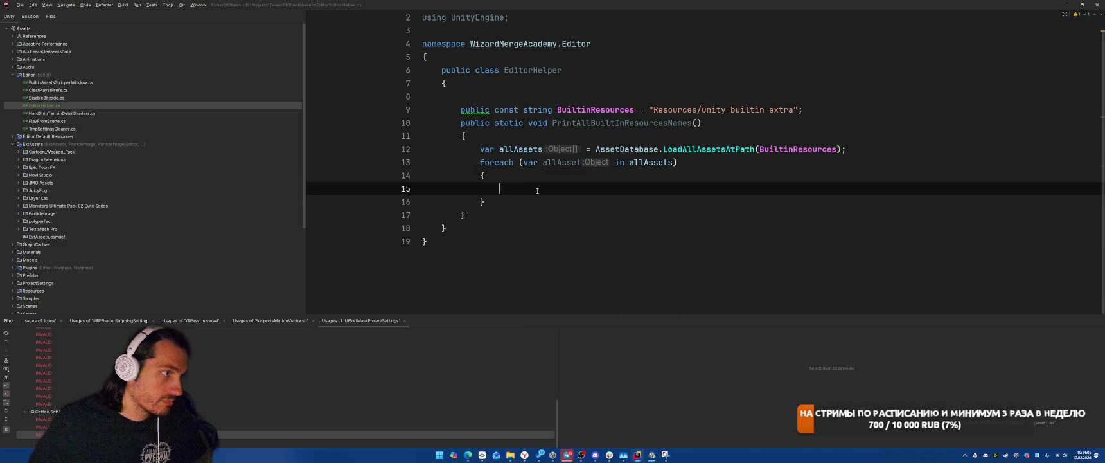
type("Debug.Log")
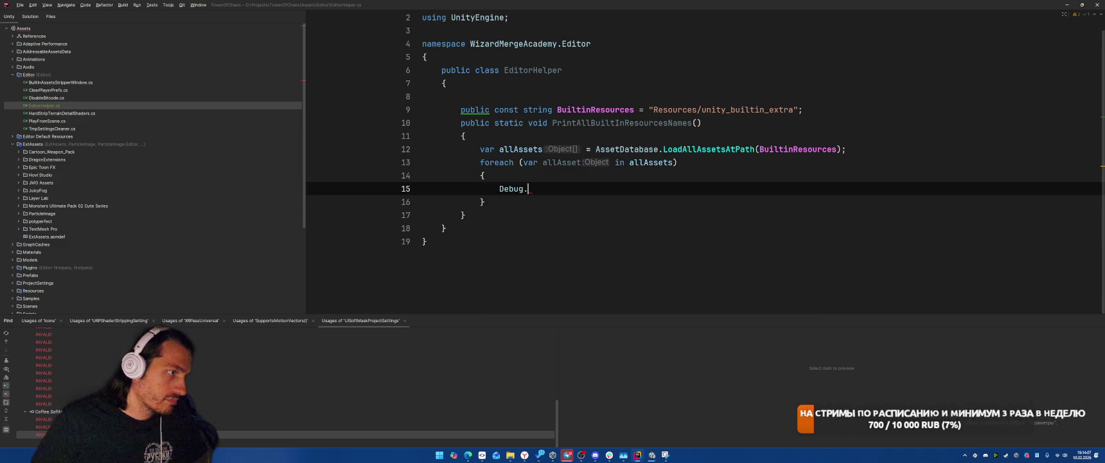
key("Up")
key("Return")
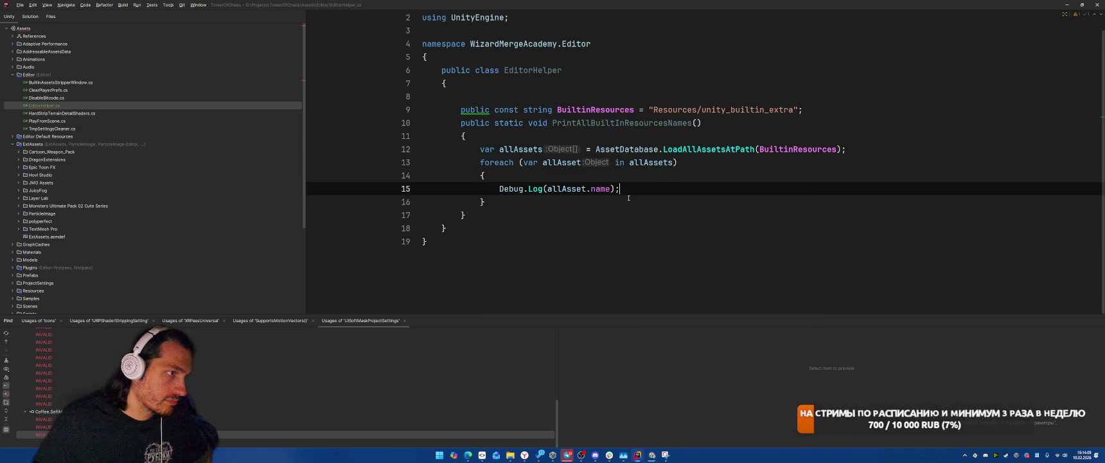
Step: Add a [MenuItem("Tools/Print All BuiltIn Resources Names")] attribute above the method
left_click(898, 110)
key("Return")
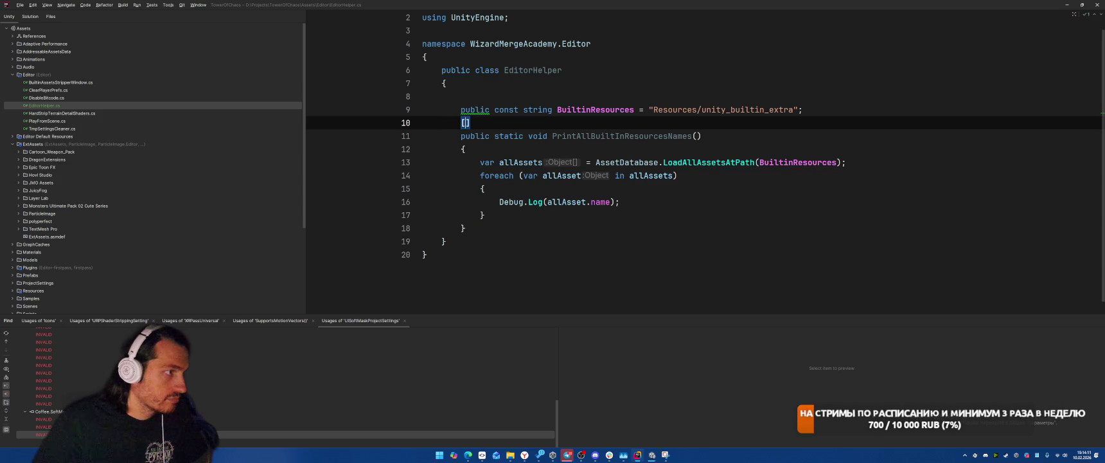
type("[MenuItem(")
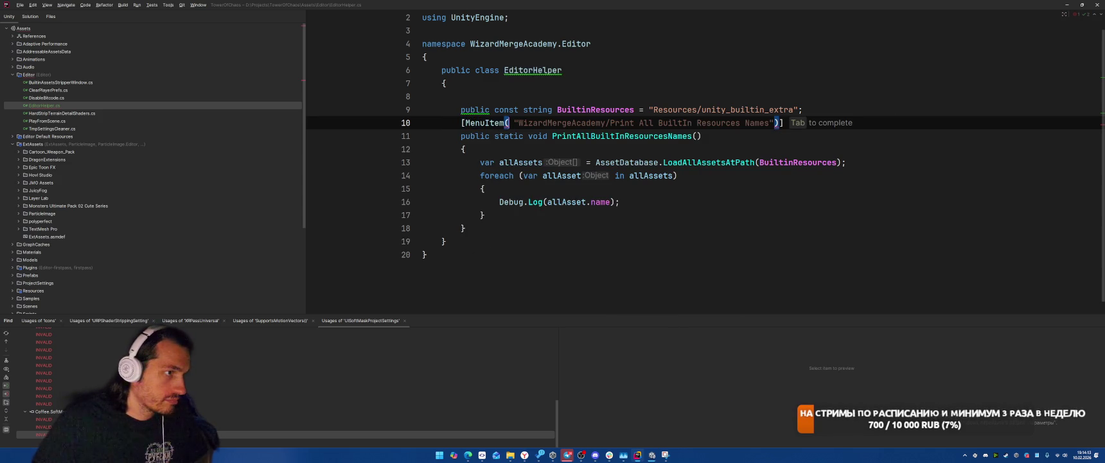
type("\"Tools/Print All BuiltIn Resources Names")
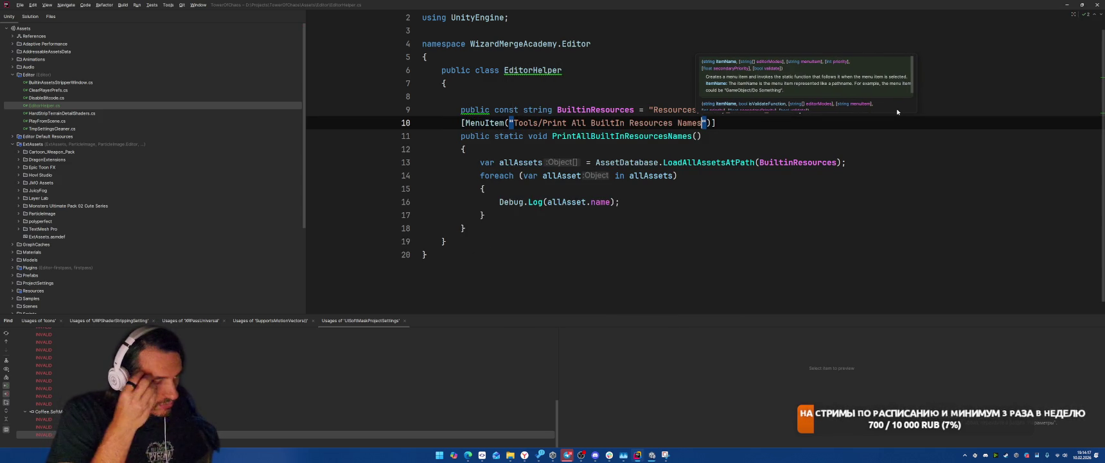
key("alt+Tab")
key("Tab")
key("Escape")
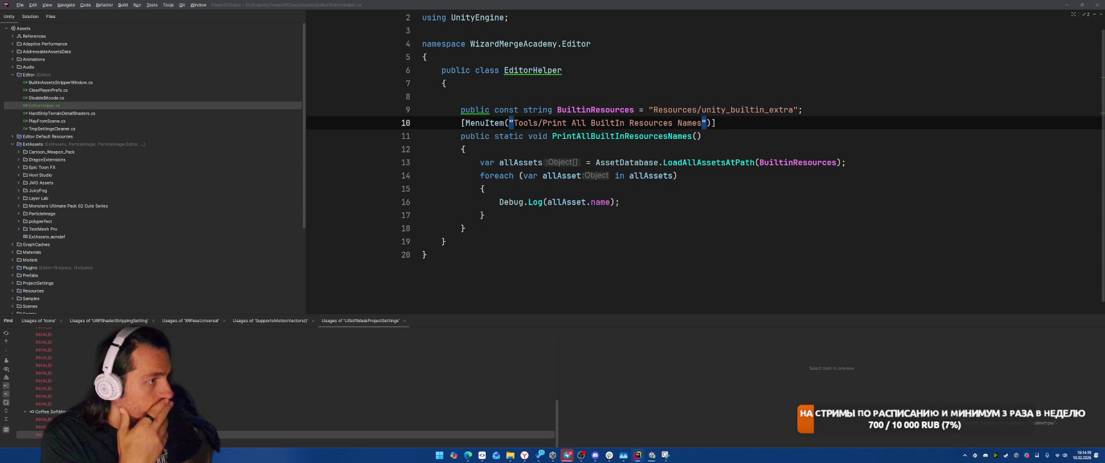
left_click(563, 70)
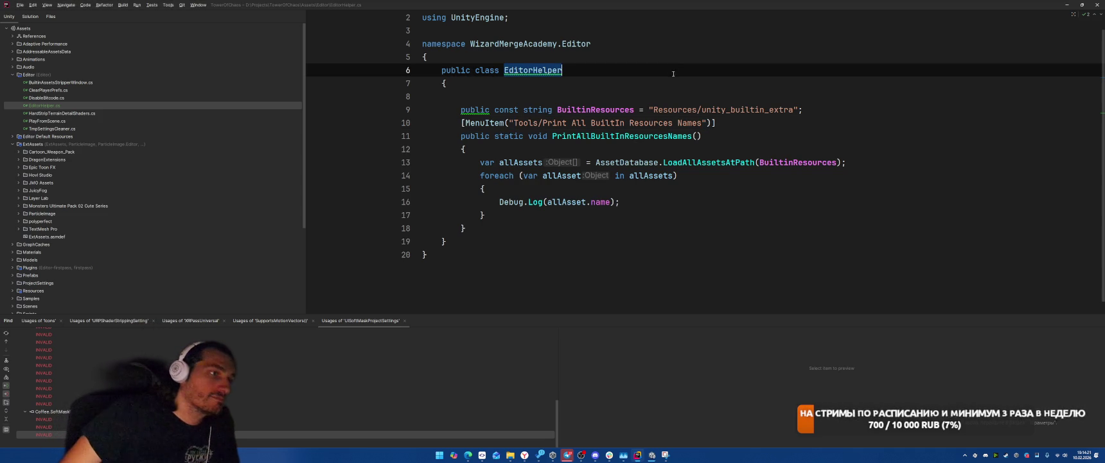
left_click(571, 455)
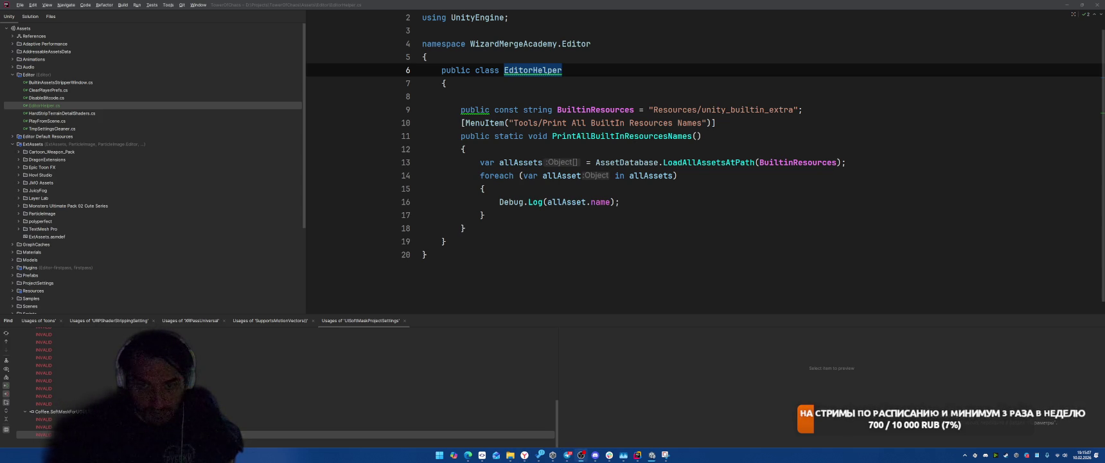
Step: Bring Unity's incremental player build progress window to the front
left_click(707, 296)
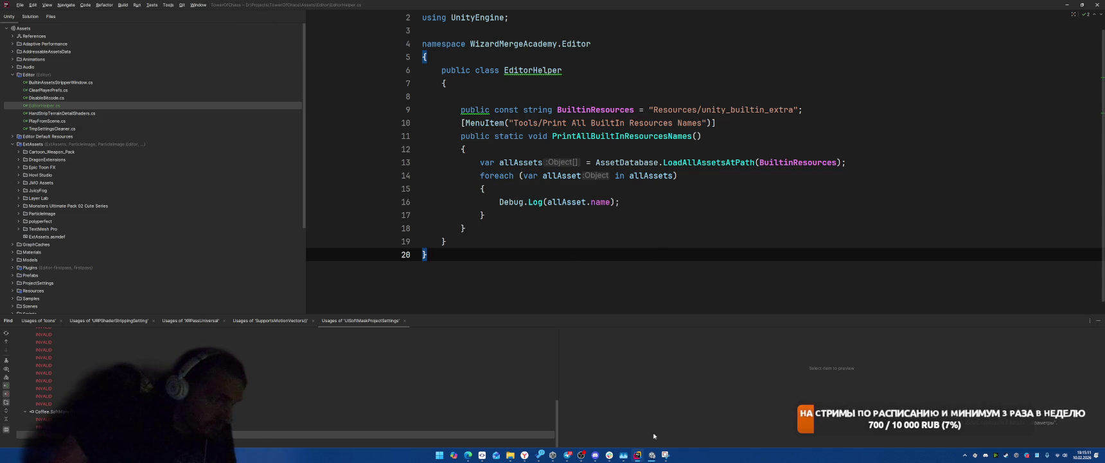
left_click(657, 459)
left_click(682, 426)
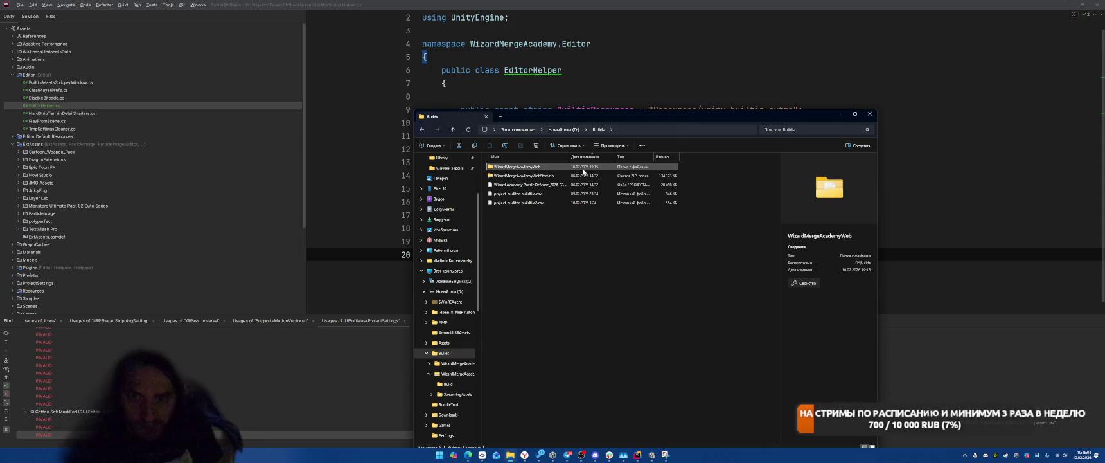
Step: Open WizardMergeAcademyWeb > Build to see the five build files, then minimize Rider
double_click(510, 168)
double_click(510, 169)
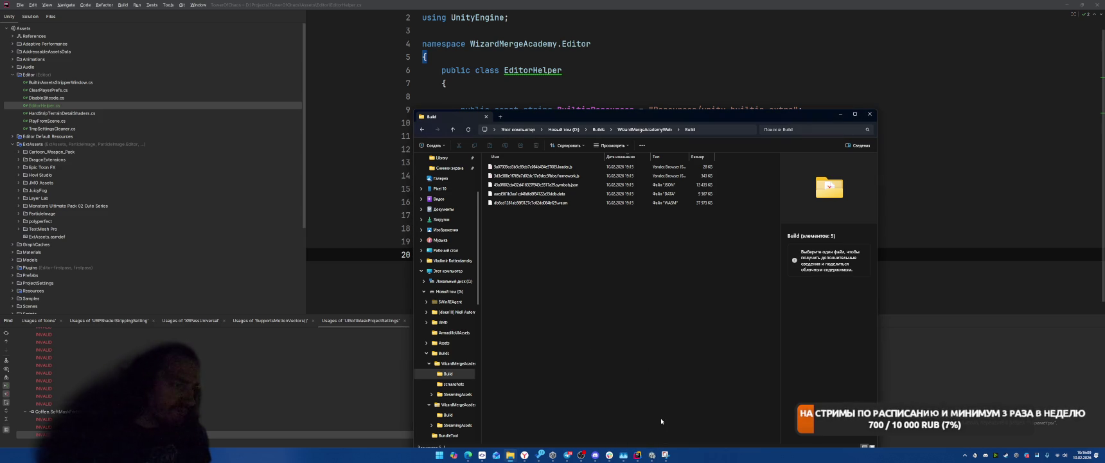
left_click(1067, 6)
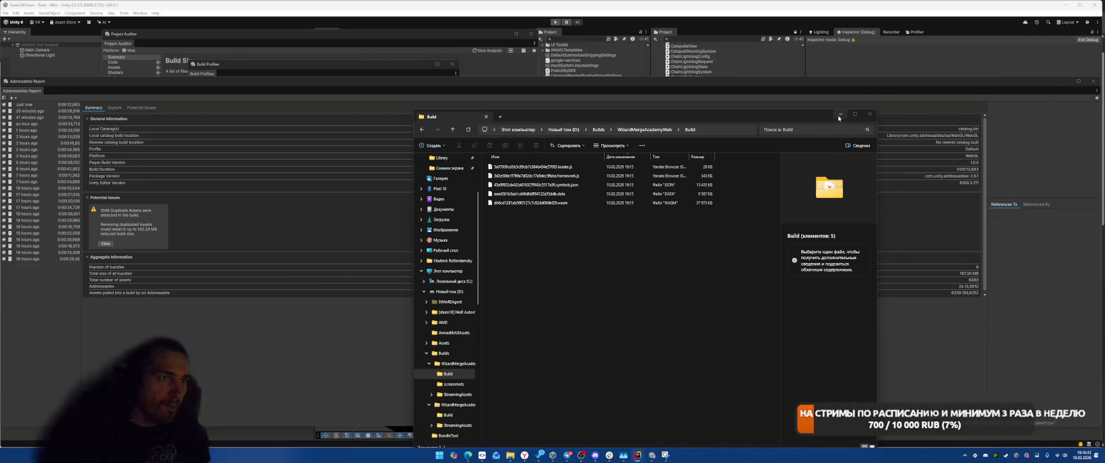
Step: Minimize File Explorer to reveal Unity's Addressables Report
left_click(840, 114)
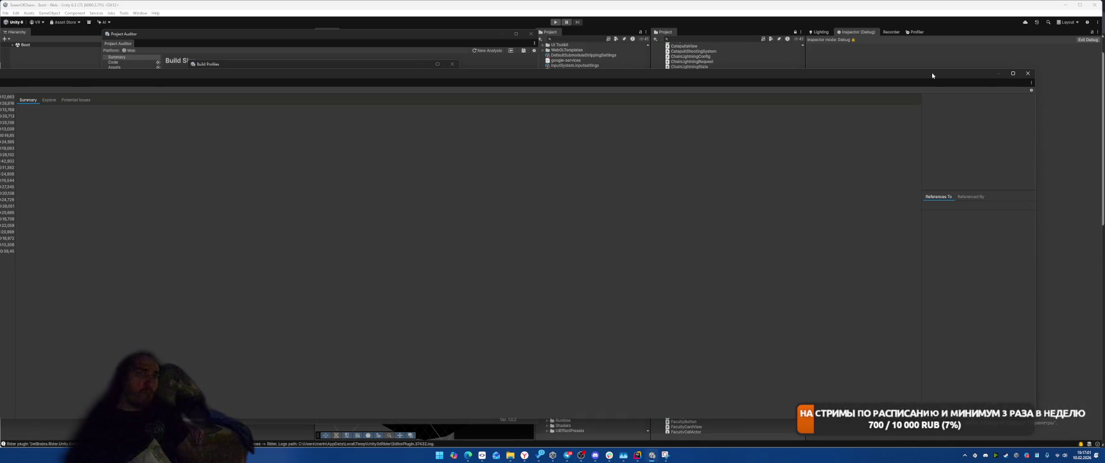
Step: Close the Addressables Report, Build Profiles and Project Auditor windows
left_click(1027, 74)
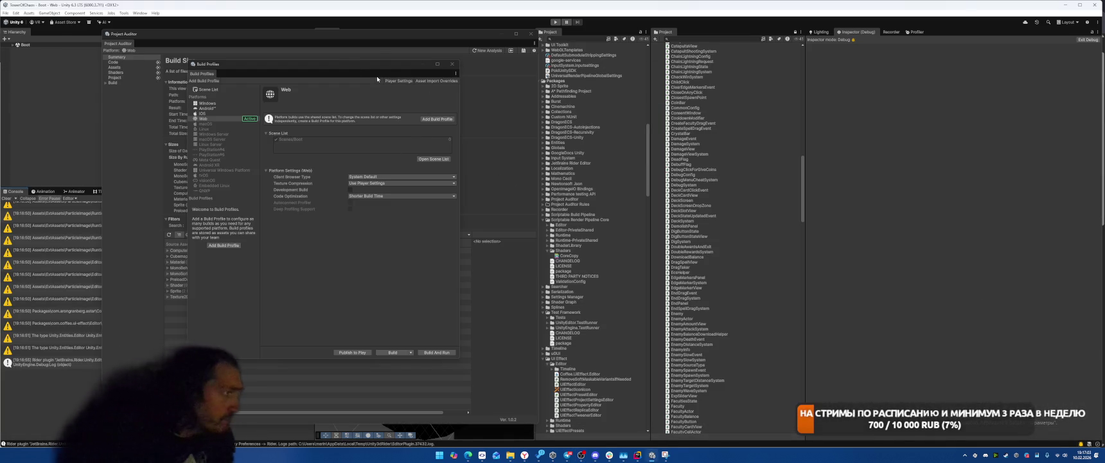
left_click(737, 88)
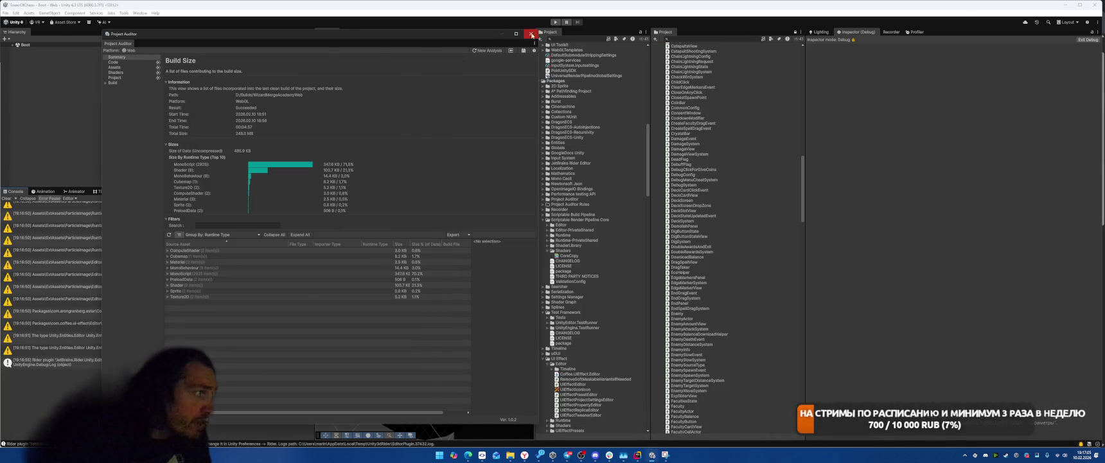
left_click(531, 34)
Step: Run Tools > Print All BuiltIn Resources Names and scroll through the Console output
left_click(95, 13)
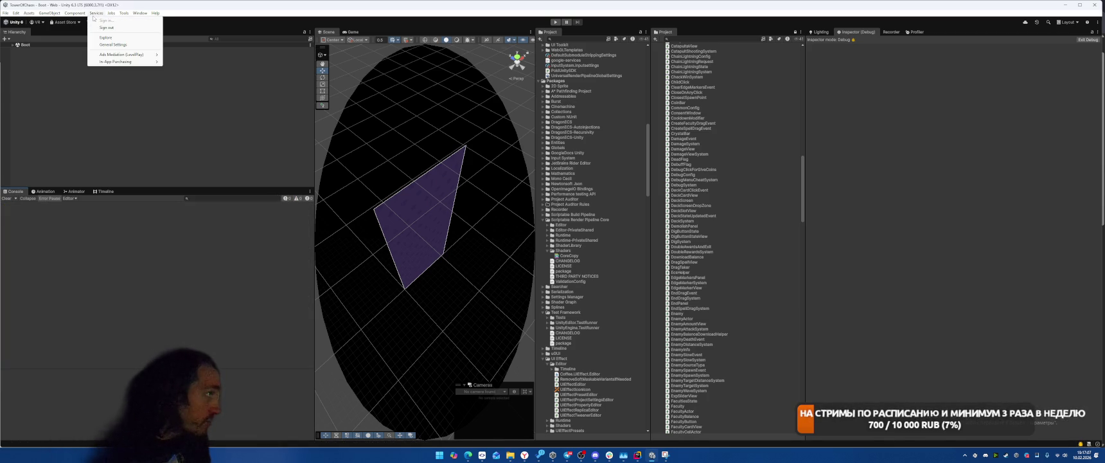
left_click(124, 13)
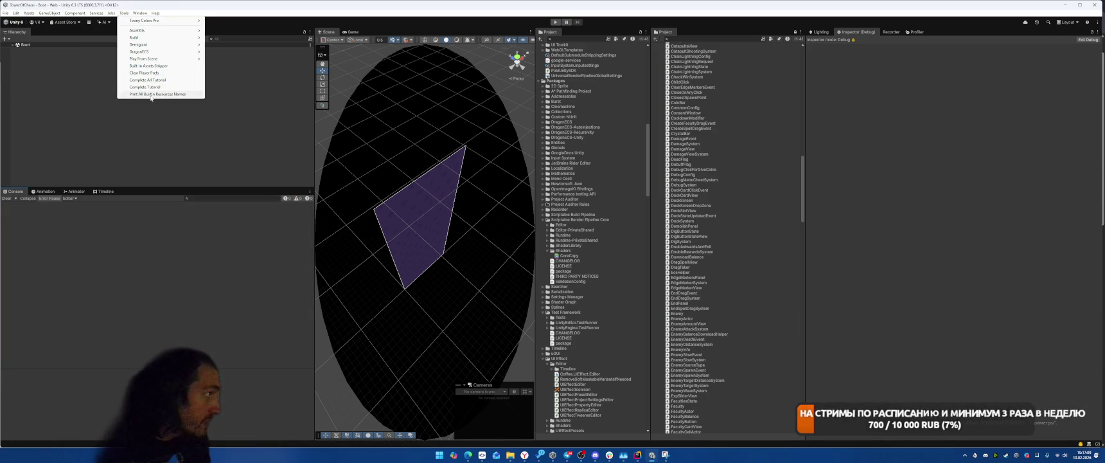
left_click(161, 74)
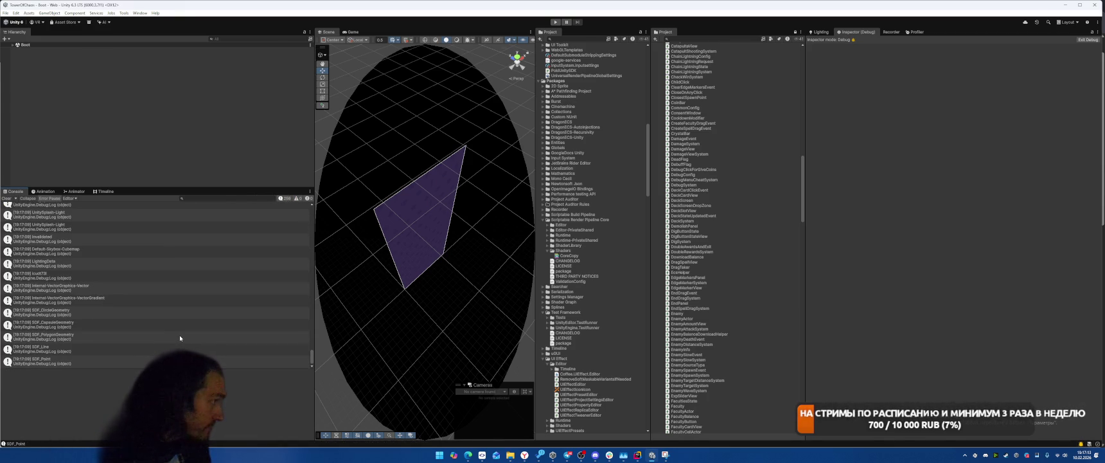
scroll(180, 335, "up", 5)
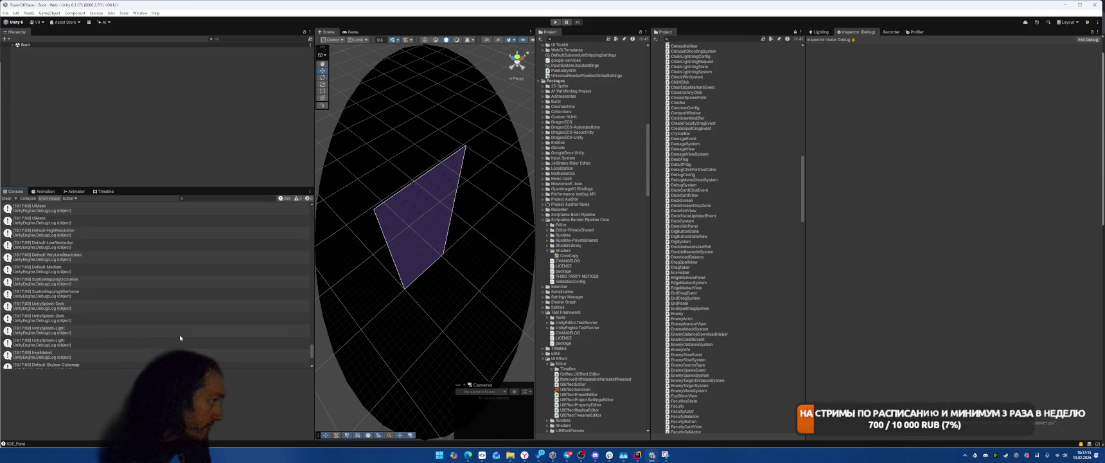
scroll(180, 338, "up", 6)
scroll(180, 337, "up", 3)
scroll(180, 336, "up", 15)
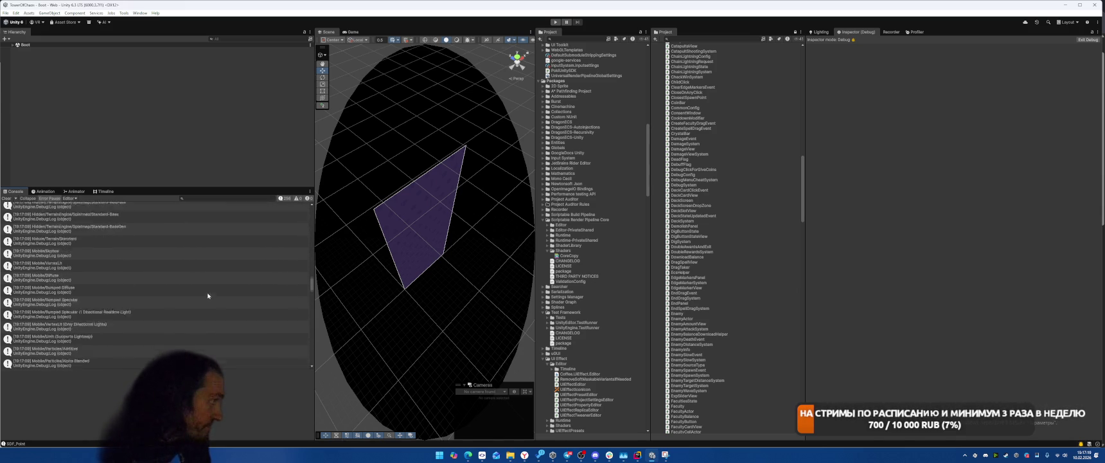
scroll(217, 291, "up", 15)
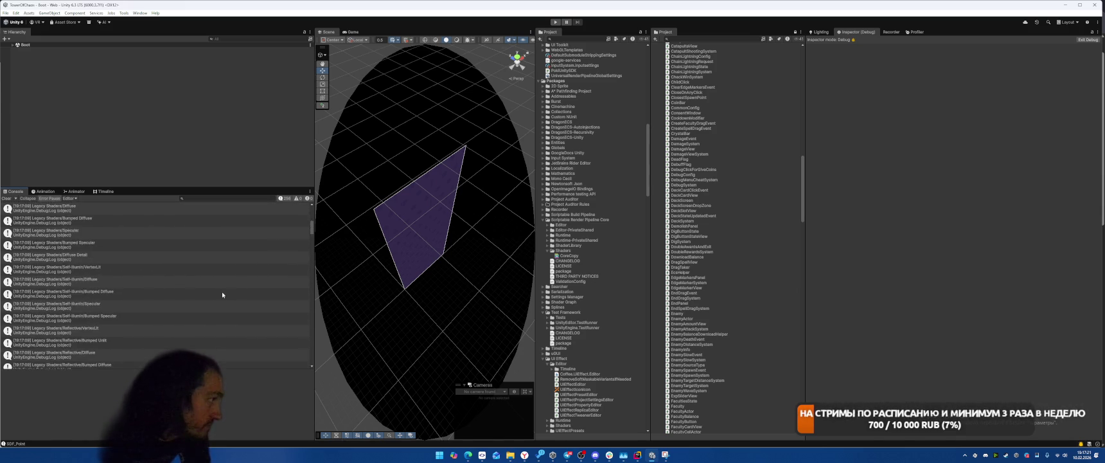
scroll(222, 298, "up", 2)
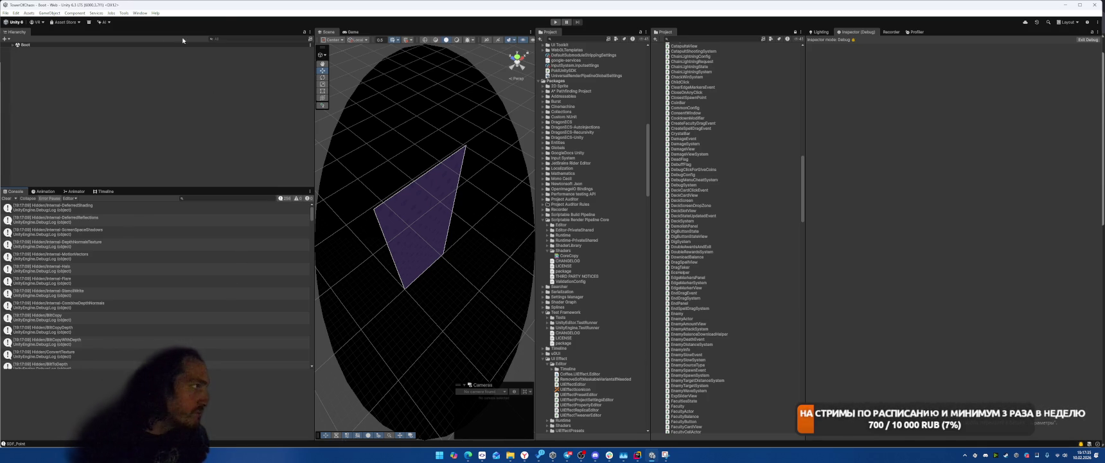
left_click(139, 13)
Step: Open Project Auditor's Build Size report and capture a screenshot of it
mouse_move(164, 86)
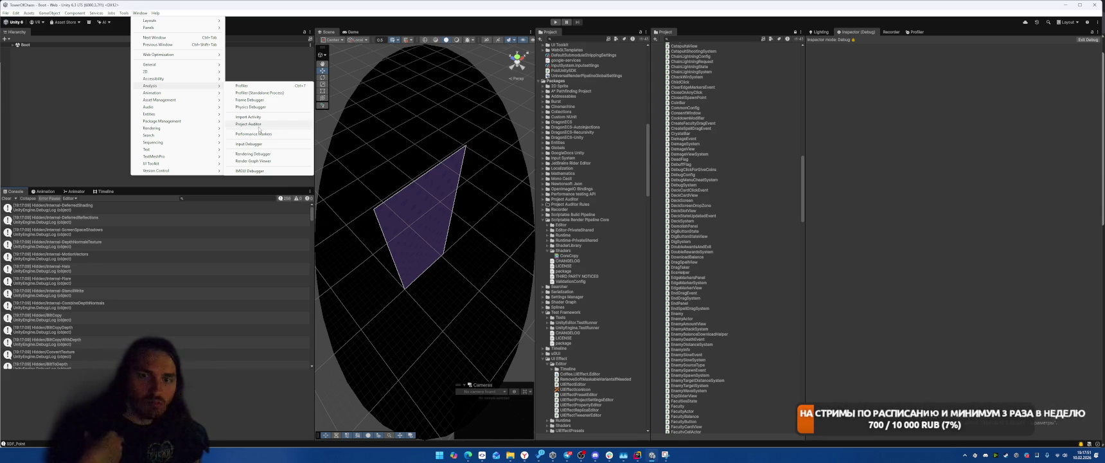
left_click(259, 125)
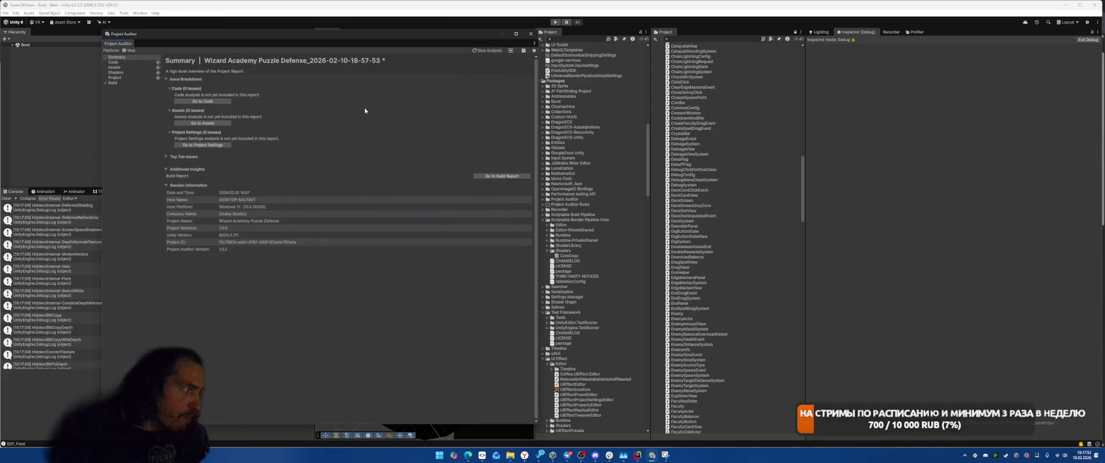
left_click(113, 82)
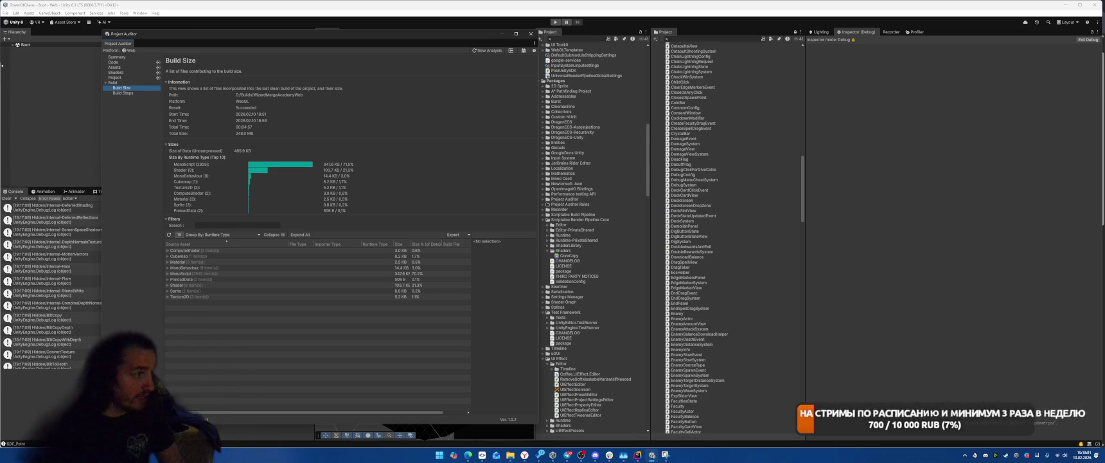
key("super+shift+s")
left_click(504, 82)
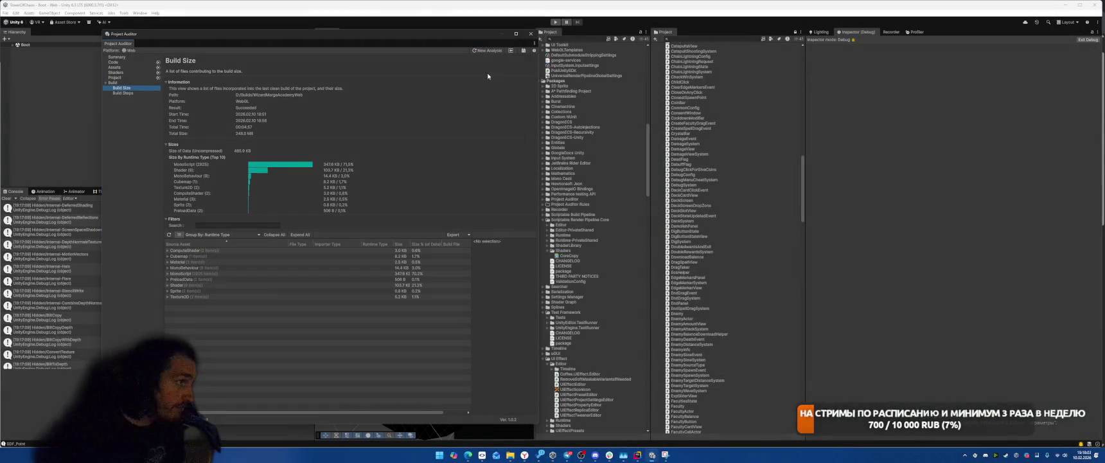
Step: Run a new Project Auditor analysis, show its Build Size report, and review the screenshot
left_click(482, 51)
left_click(563, 237)
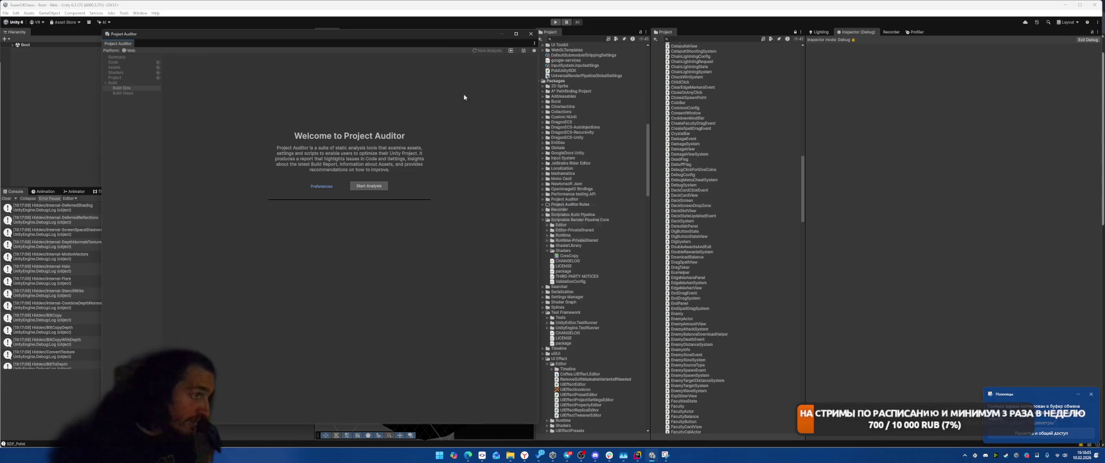
left_click(369, 186)
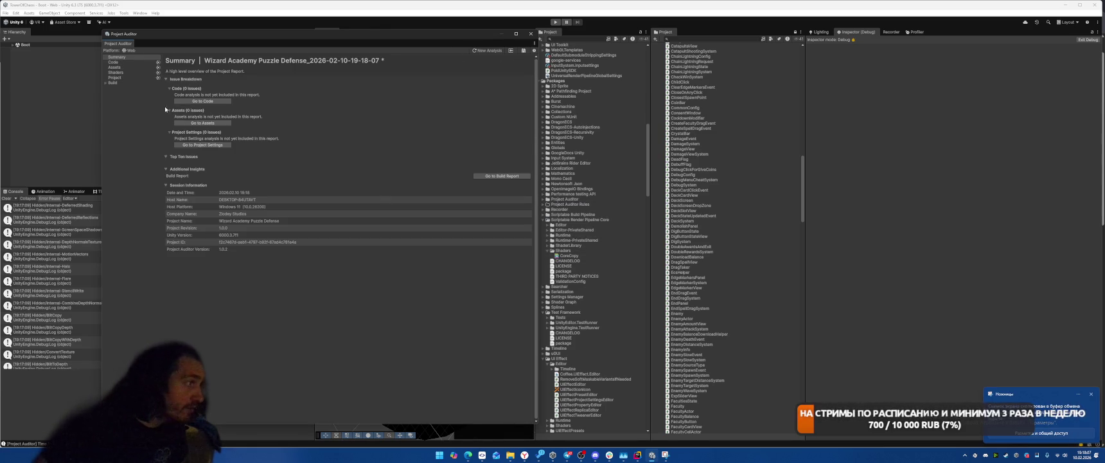
left_click(122, 88)
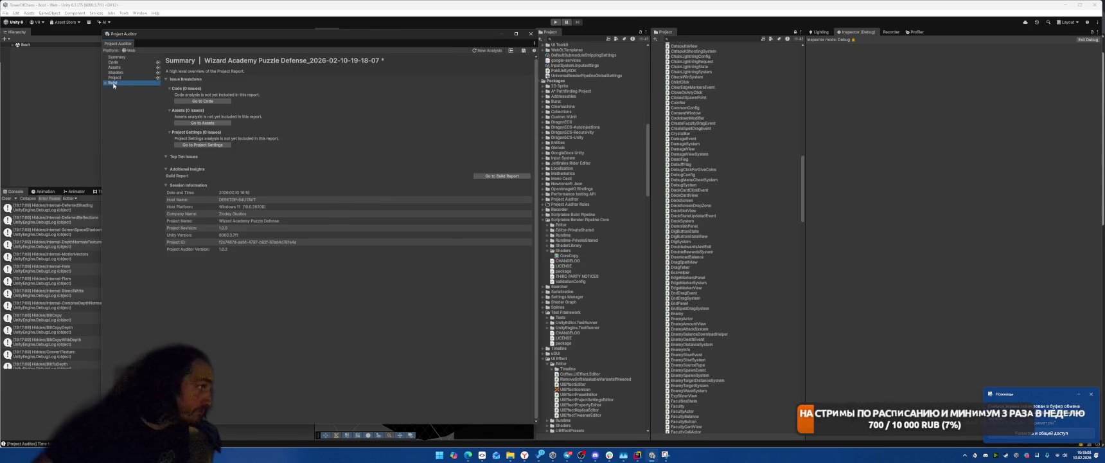
left_click(1066, 394)
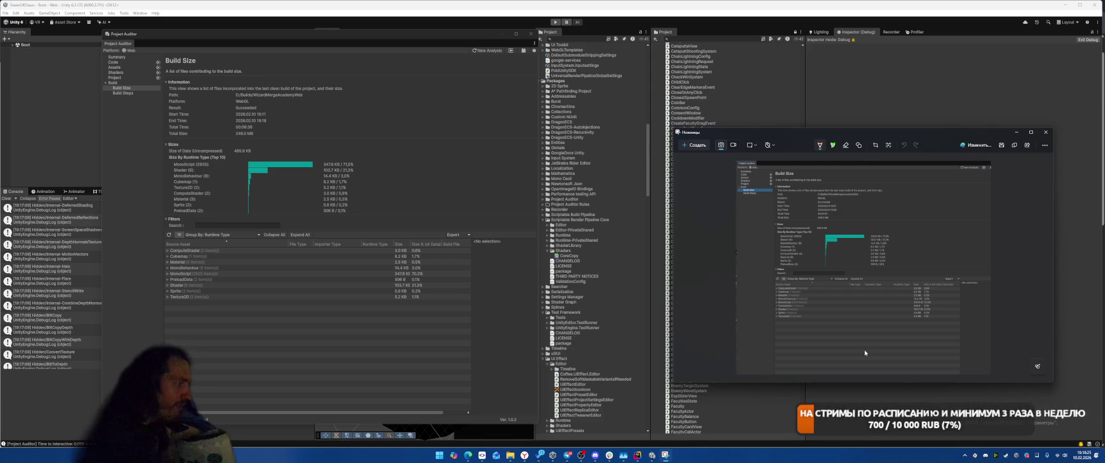
left_click(167, 286)
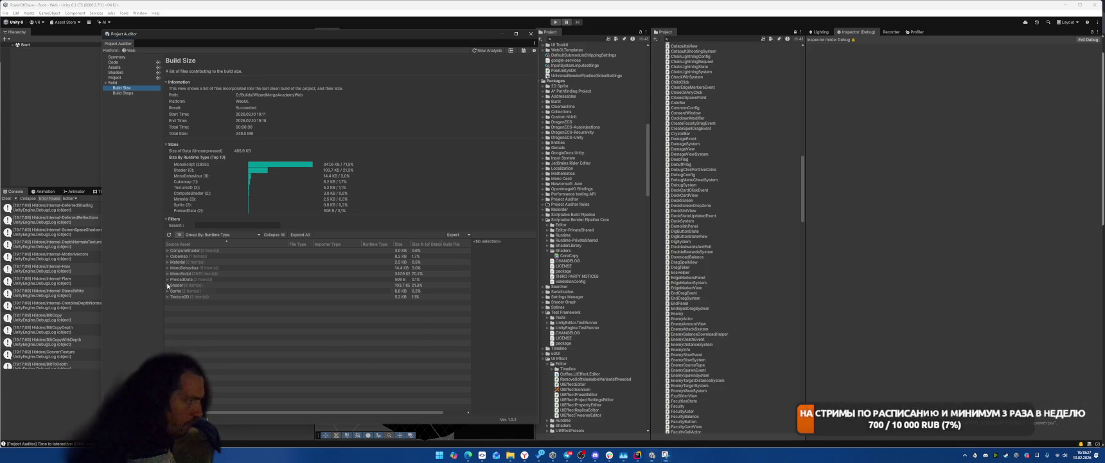
Step: Expand the Shader group and inspect UI-CustomDefault, Skybox-Custom, FallbackError and FallbackShader
left_click(167, 285)
left_click(205, 331)
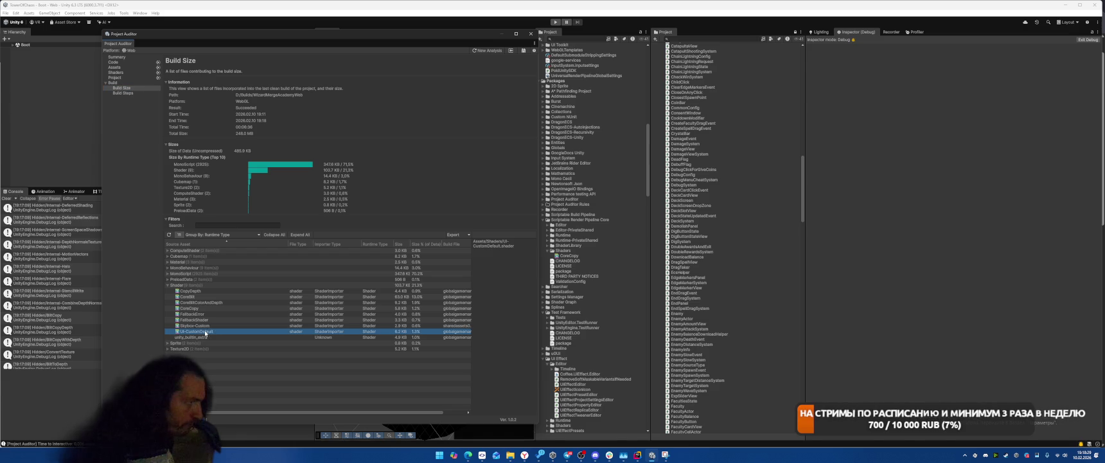
left_click(208, 325)
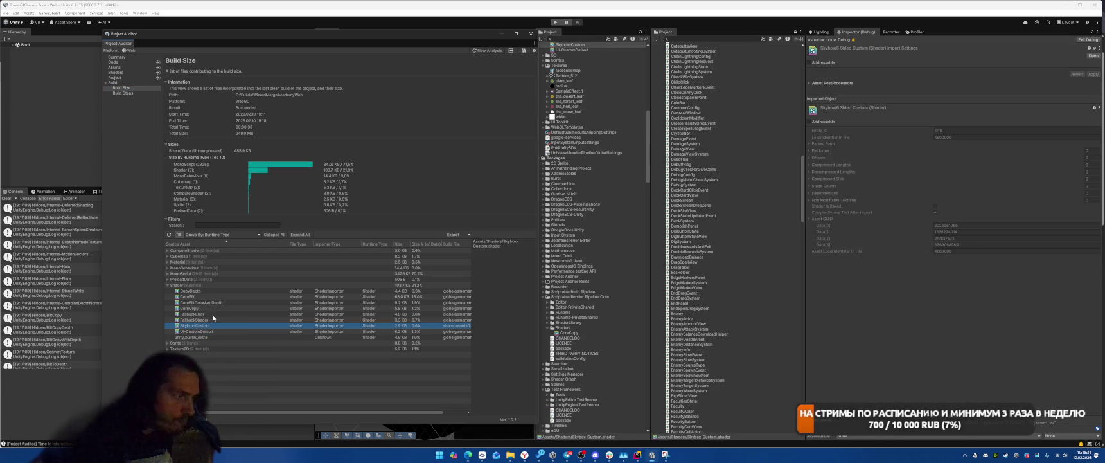
left_click(213, 318)
left_click(215, 314)
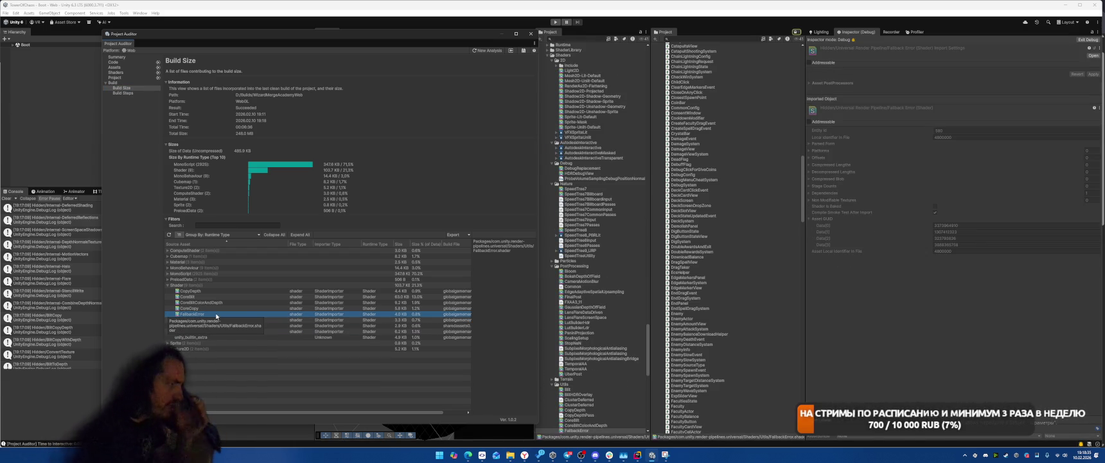
left_click(218, 320)
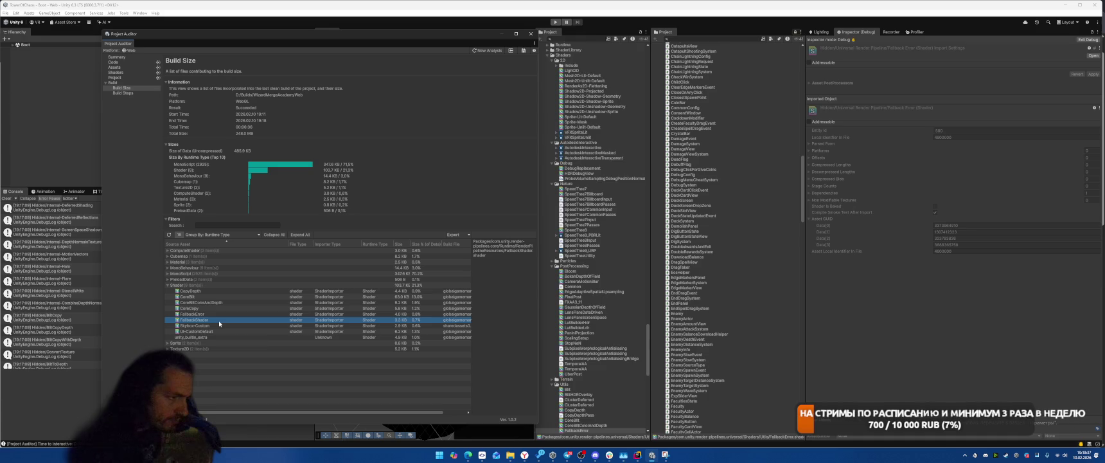
scroll(600, 297, "up", 3)
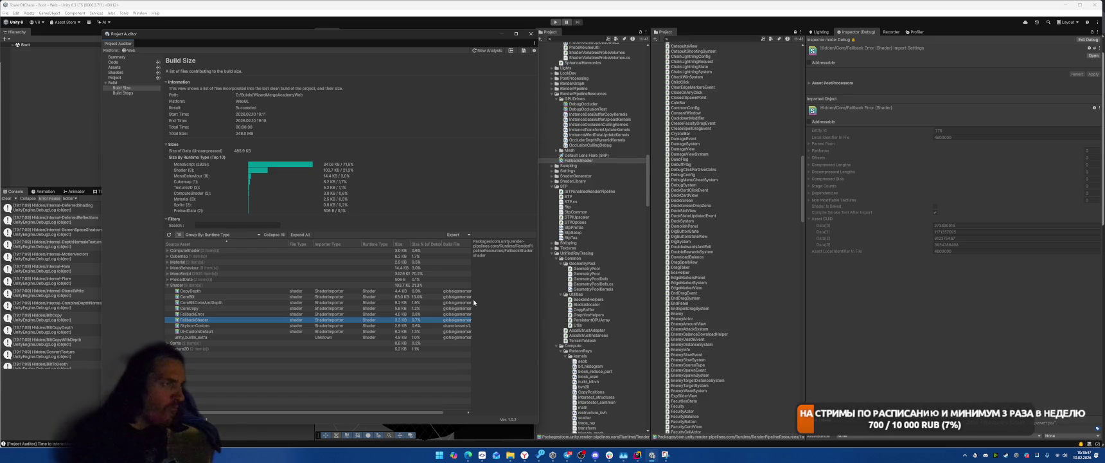
Step: Inspect the FallbackError, CoreCopy, CoreBlitColorAndDepth, CoreBlit and CopyDepth shader entries
left_click(200, 313)
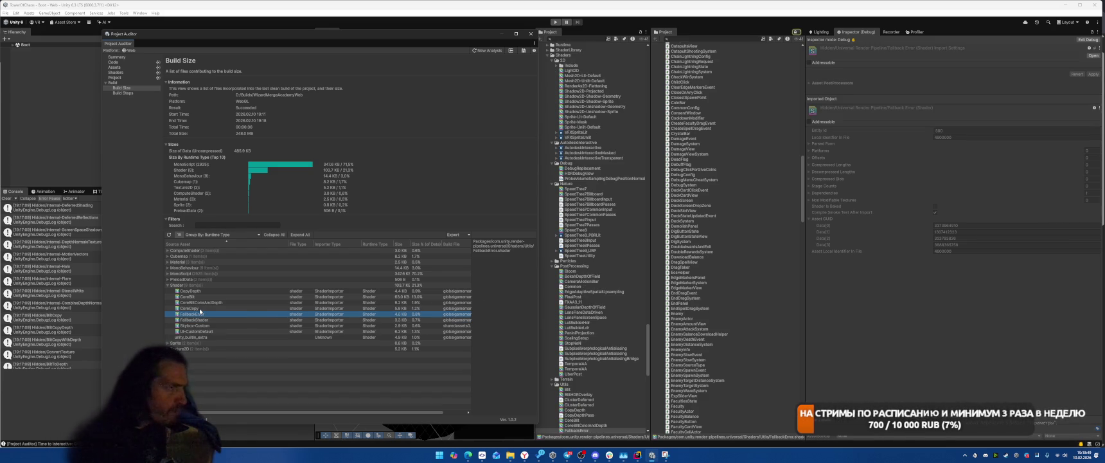
left_click(199, 308)
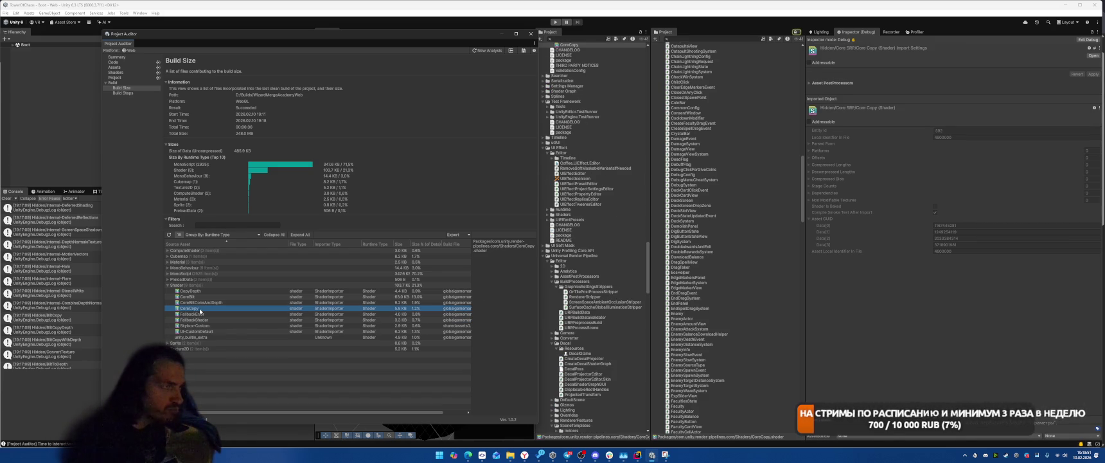
left_click(197, 302)
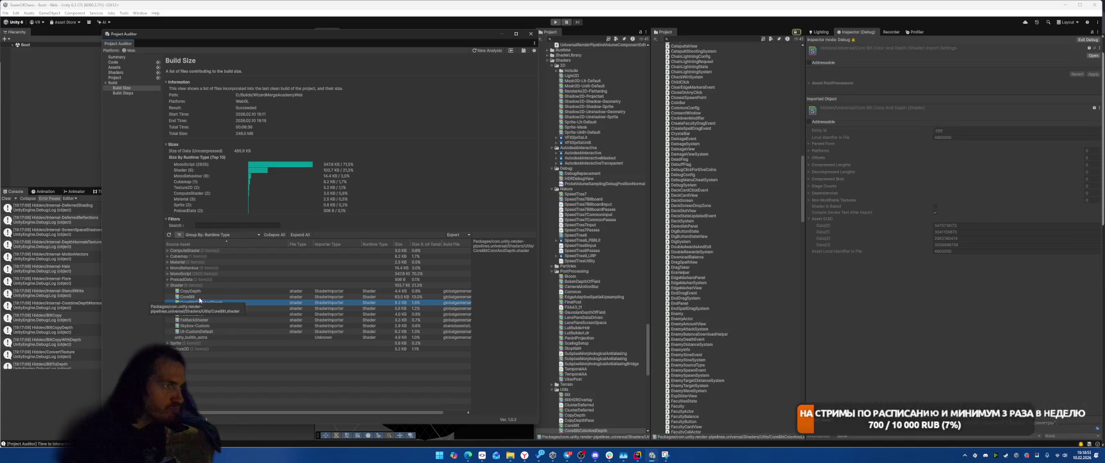
left_click(202, 298)
key("Up")
left_click(202, 298)
left_click(198, 309)
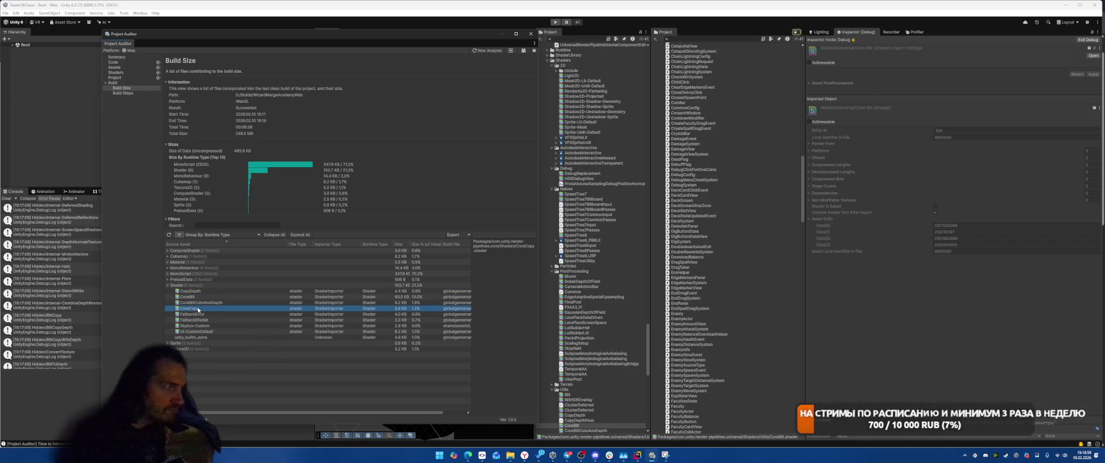
Step: Revisit FallbackError through Skybox-Custom, then place the caret on EditorHelper's log line in Rider
scroll(612, 276, "down", 15)
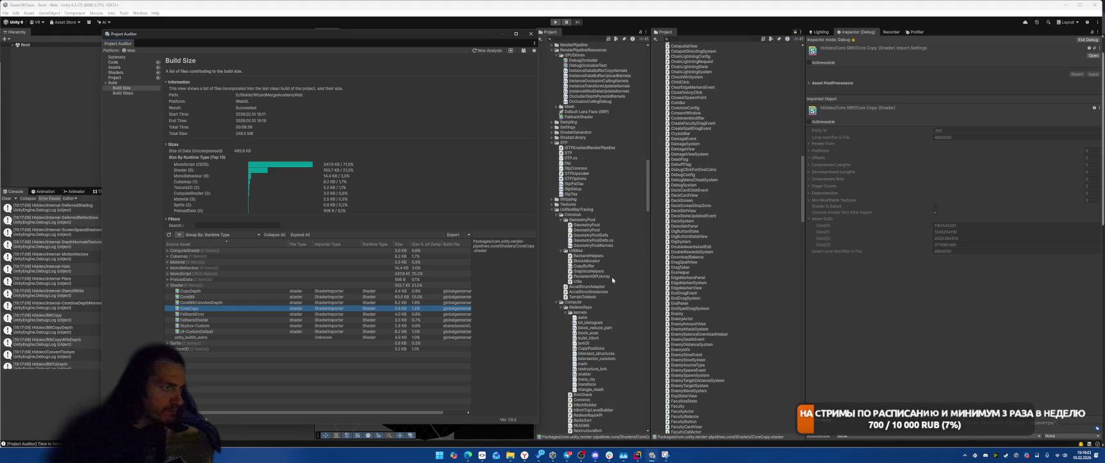
scroll(612, 280, "up", 15)
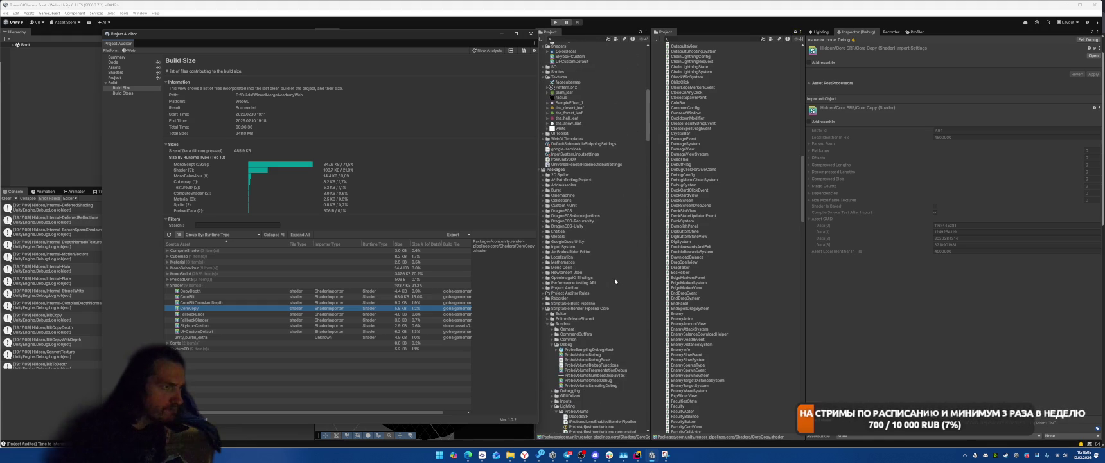
left_click(211, 314)
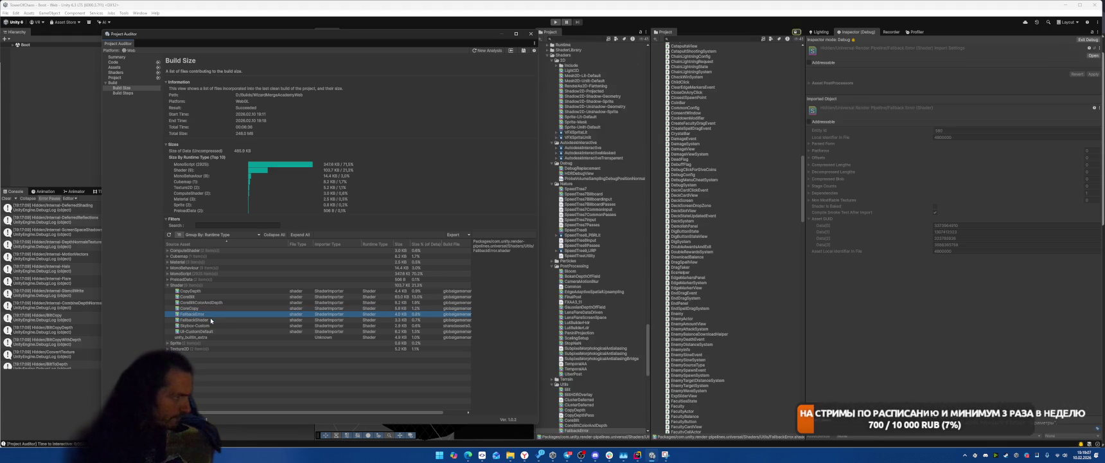
left_click(210, 320)
left_click(210, 326)
left_click(212, 330)
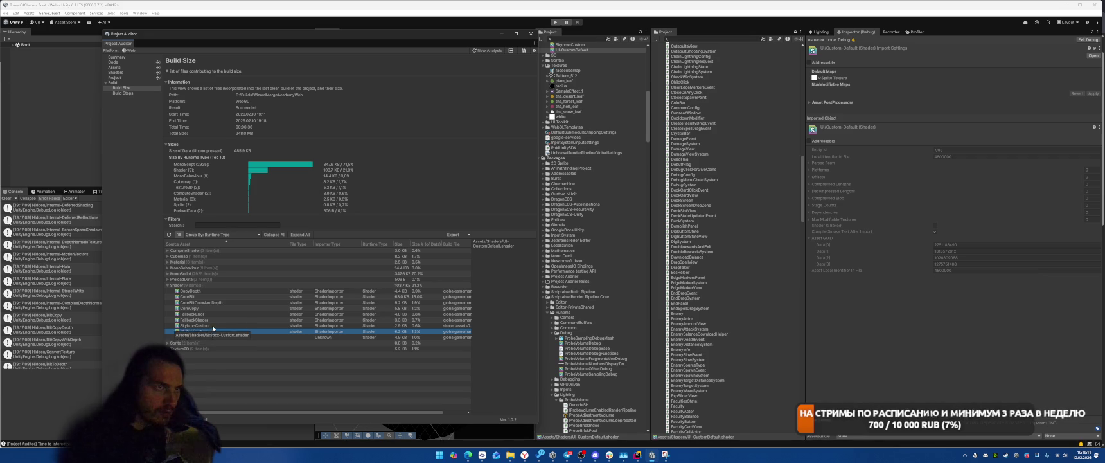
left_click(213, 327)
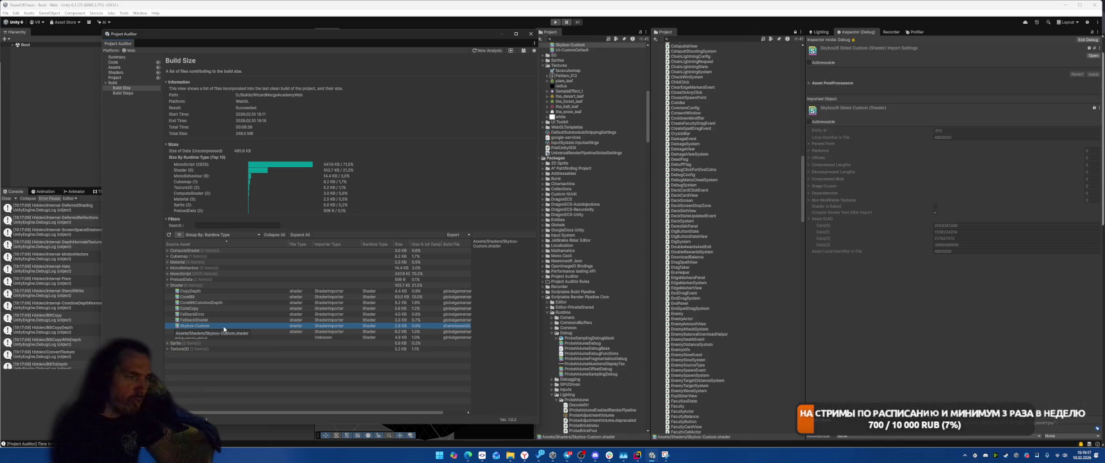
left_click(634, 456)
left_click(797, 202)
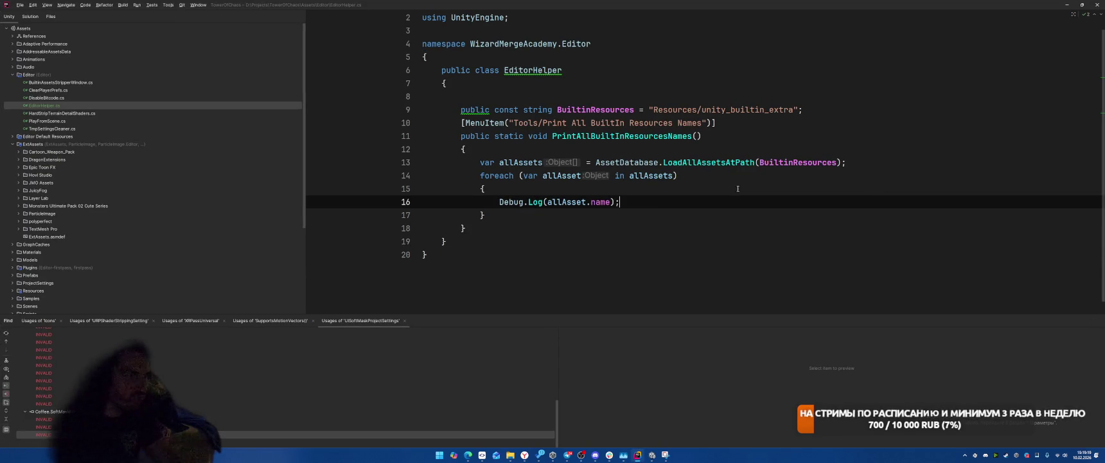
Step: Append each asset's type and its AssetPathToGUID value to the log line, then recompile in Unity
type("+ ")
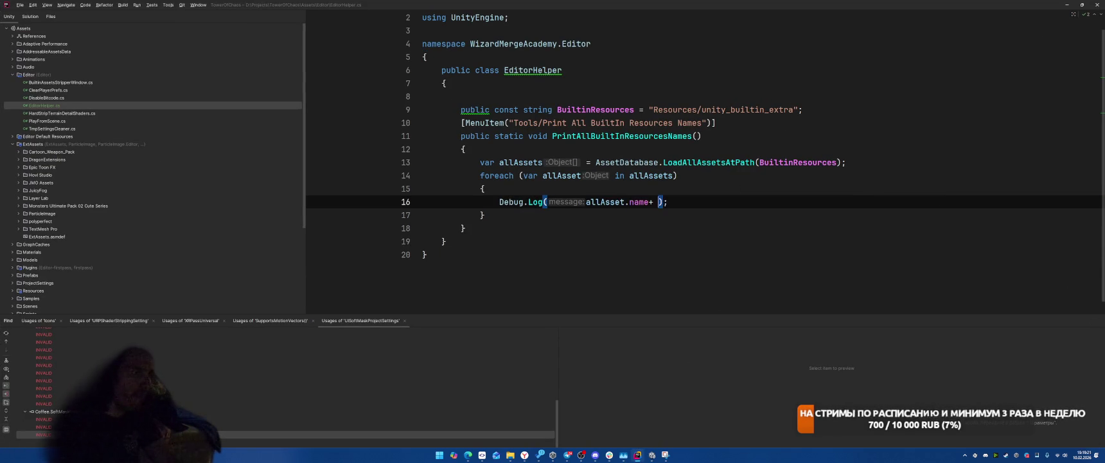
type("\"")
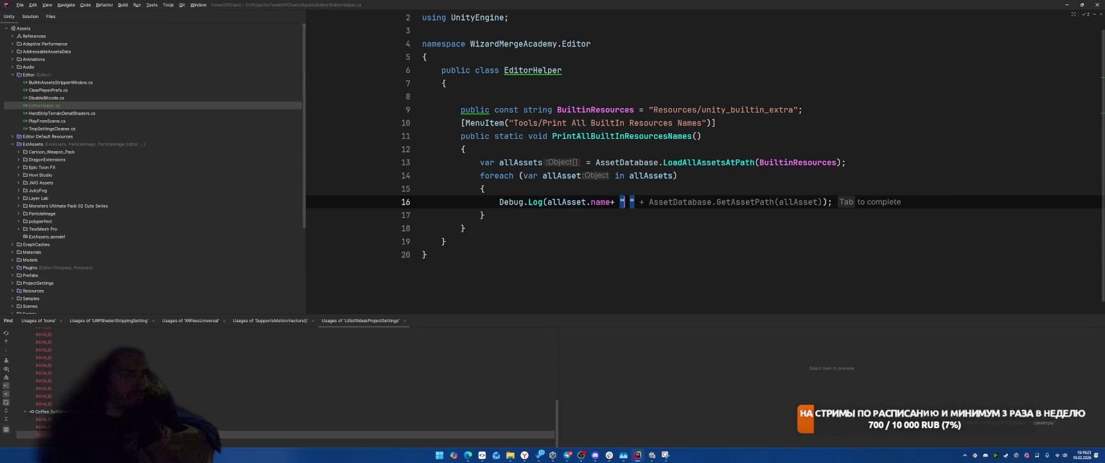
key("Escape")
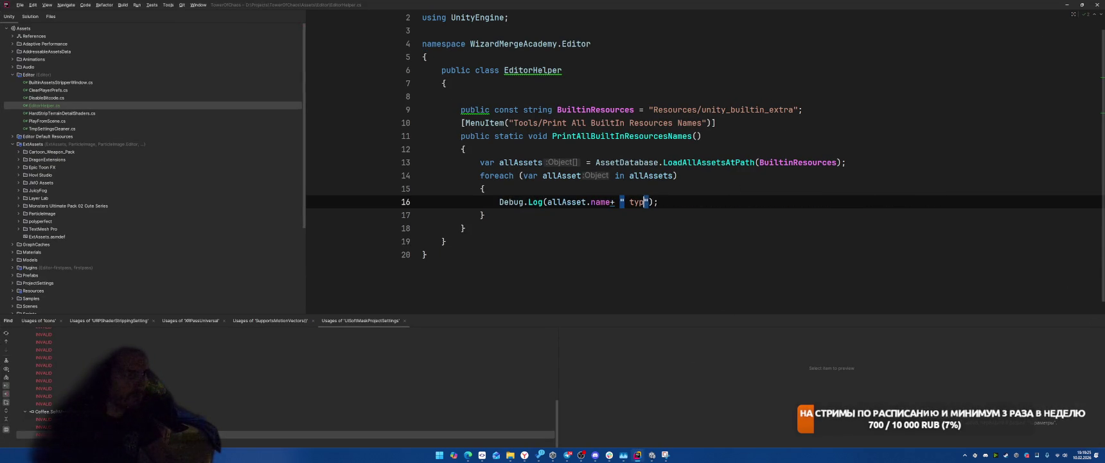
type("e:")
key("Tab")
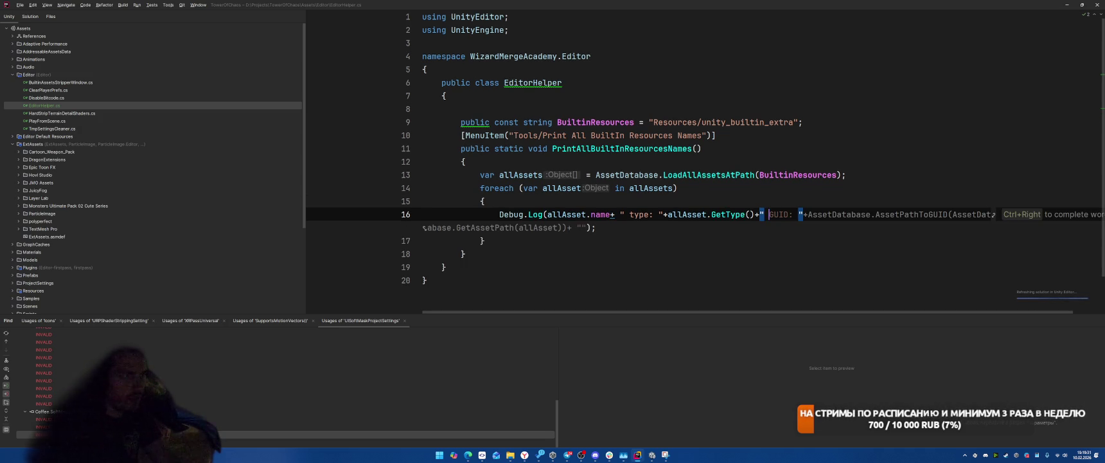
key("Tab")
key("alt+Tab")
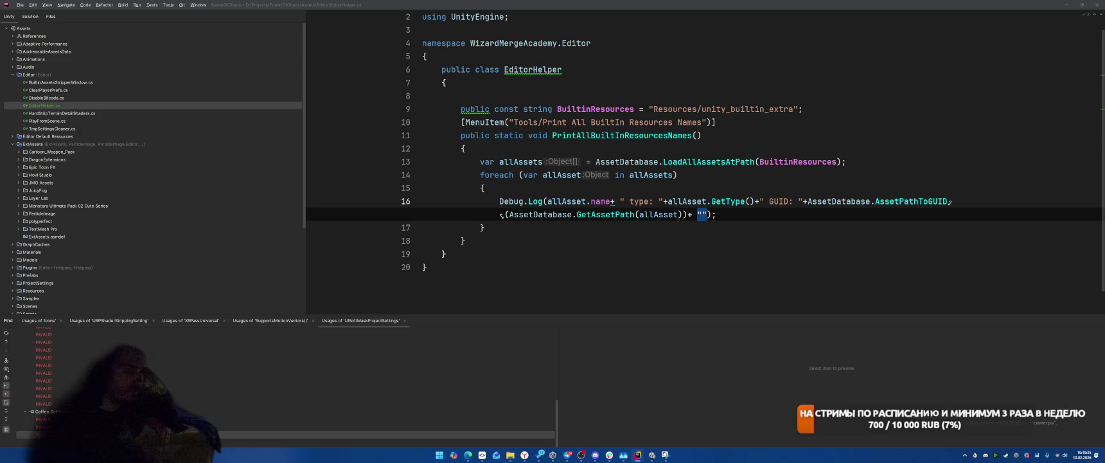
key("alt+Tab")
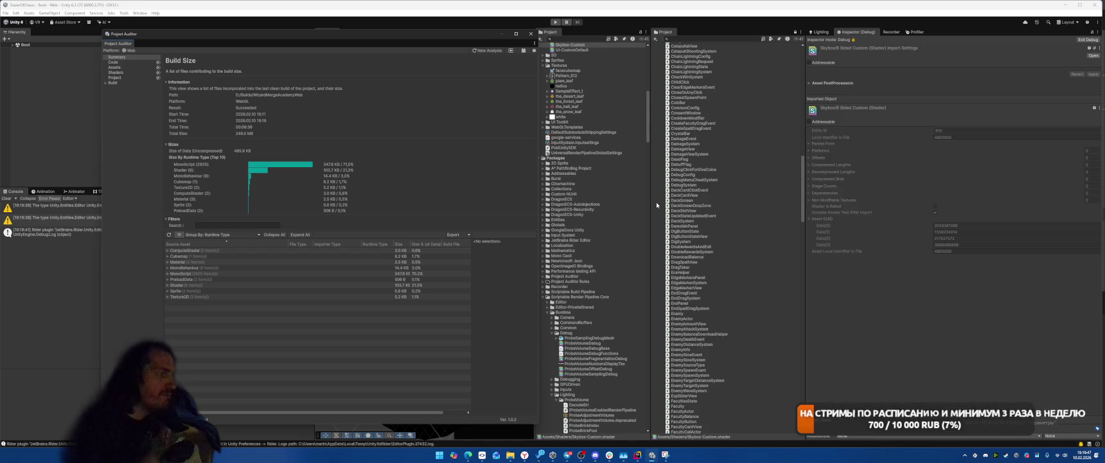
Step: Run Tools > Print All BuiltIn Resources Names and filter the Console output by 'mater'
left_click_drag(269, 36, 634, 56)
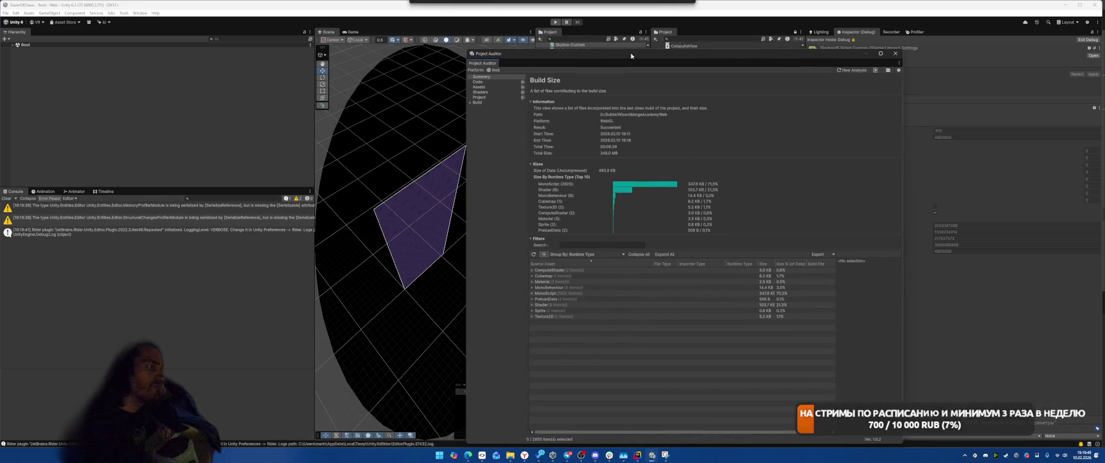
left_click(122, 14)
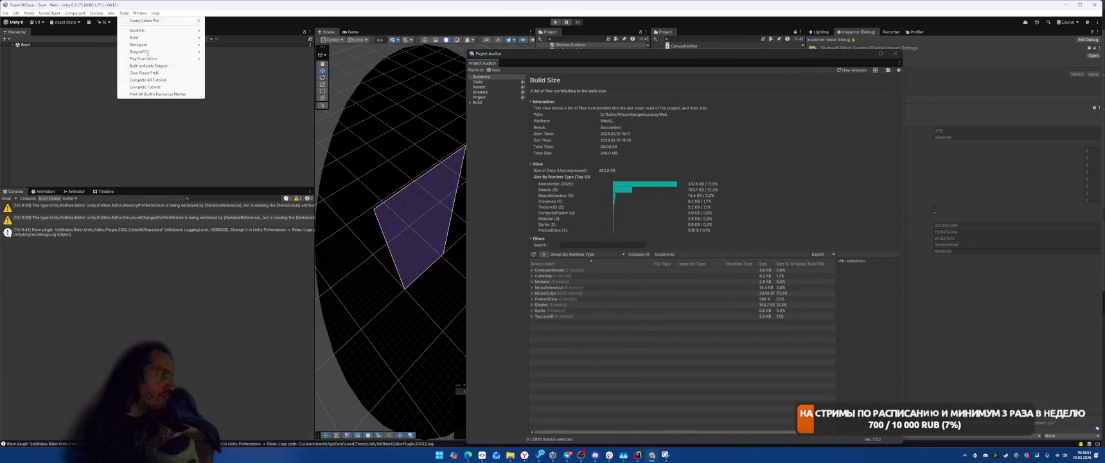
left_click(154, 94)
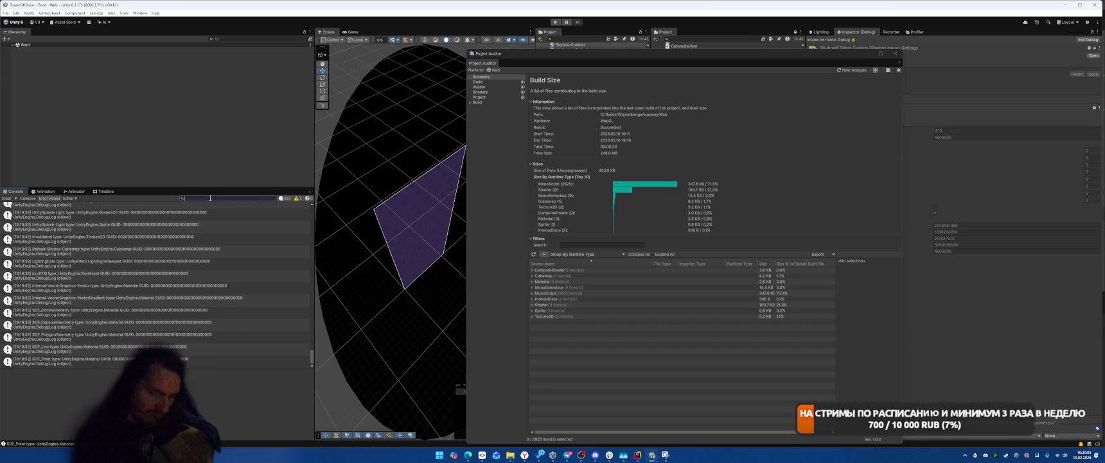
type("mat")
type("erial")
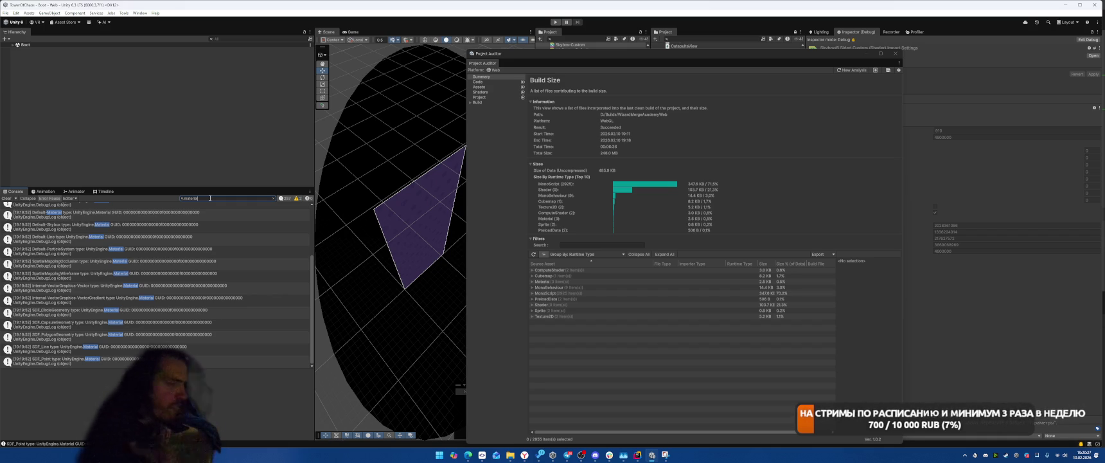
key("alt+Tab")
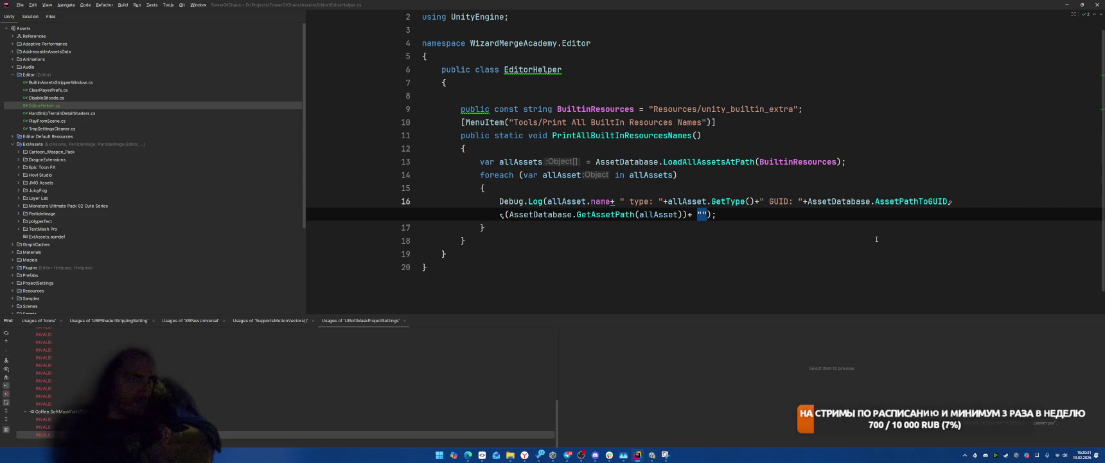
Step: Delete the GUID concatenation from the log line and save the script
key("Up")
key("Up")
key("Down")
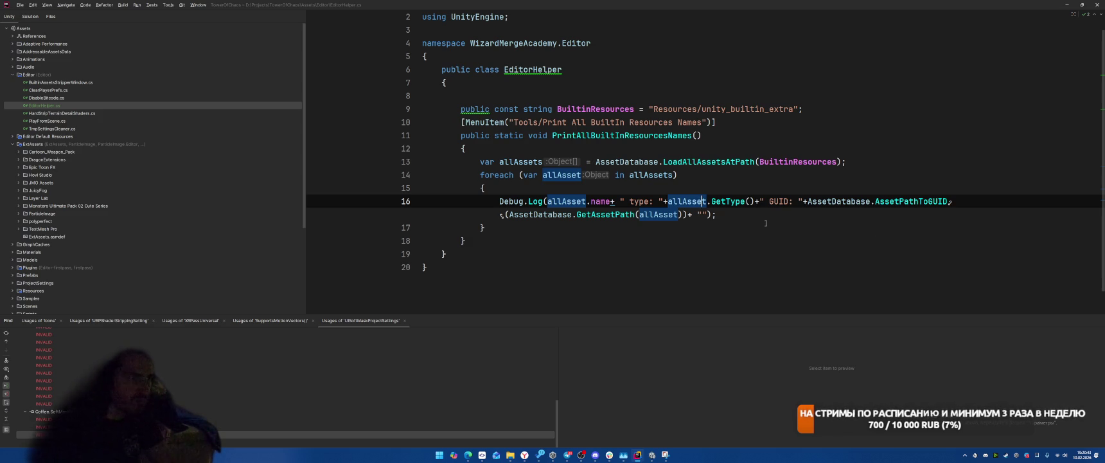
double_click(708, 214)
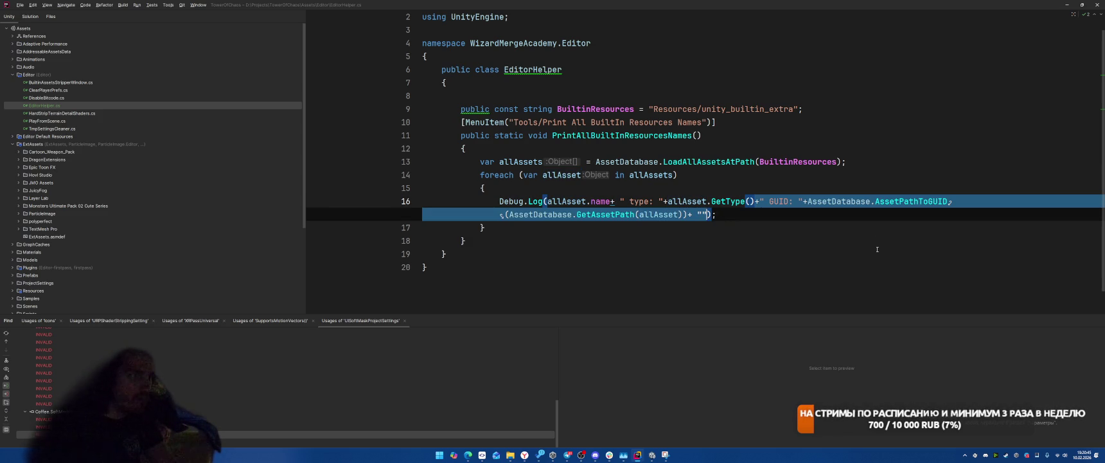
key("BackSpace")
key("ctrl+s")
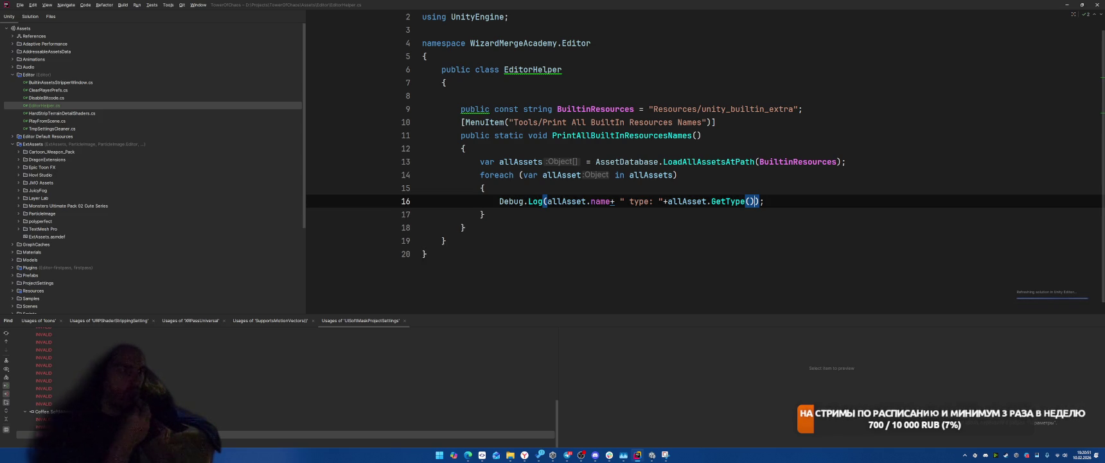
Step: Consult the Unity Manual page on build output, then return to Rider
mouse_move(524, 454)
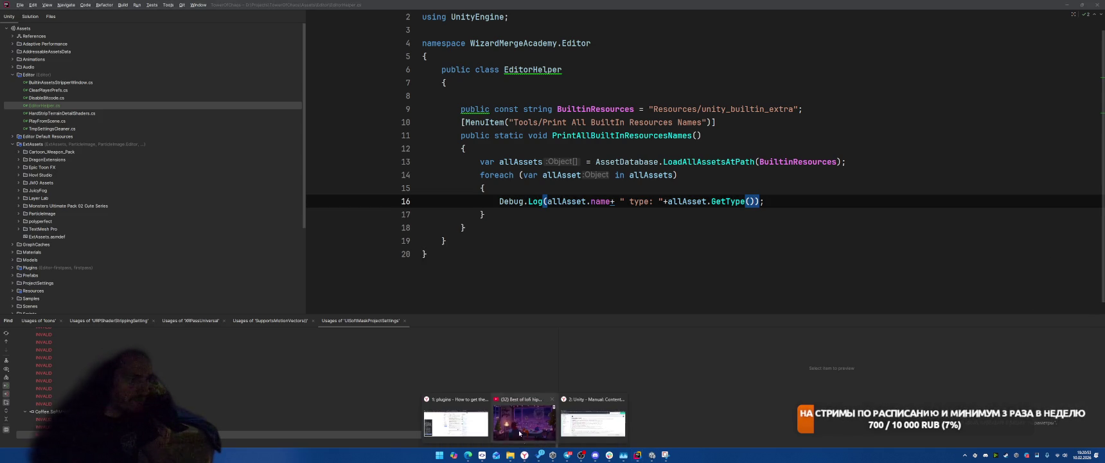
left_click(526, 423)
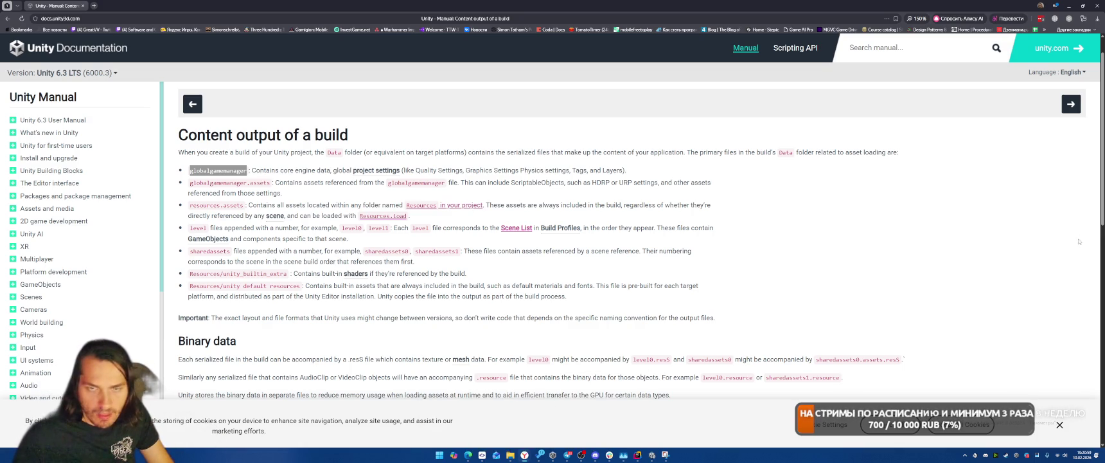
left_click(638, 454)
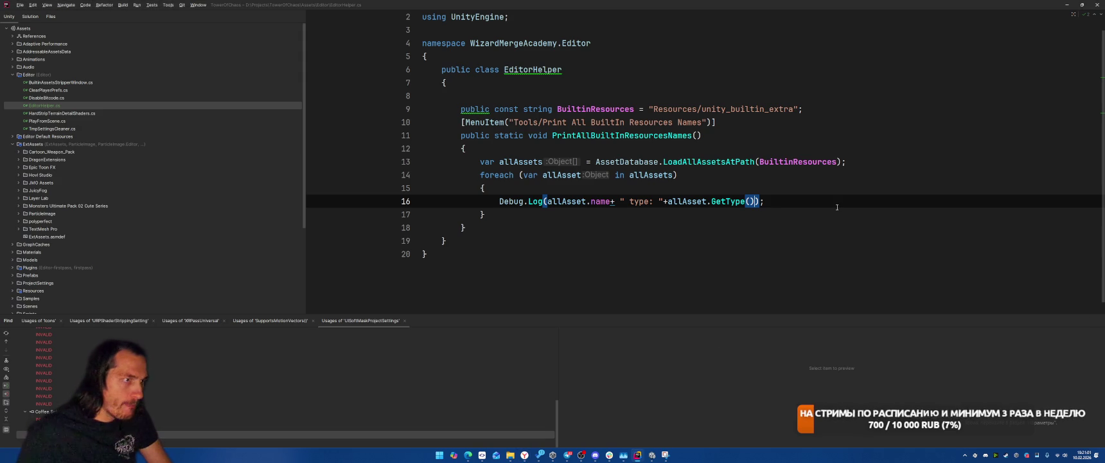
Step: Add each asset's size via Profiler.GetRuntimeMemorySizeLong(allAsset) to the log, importing the Profiling namespace
type("+ ")
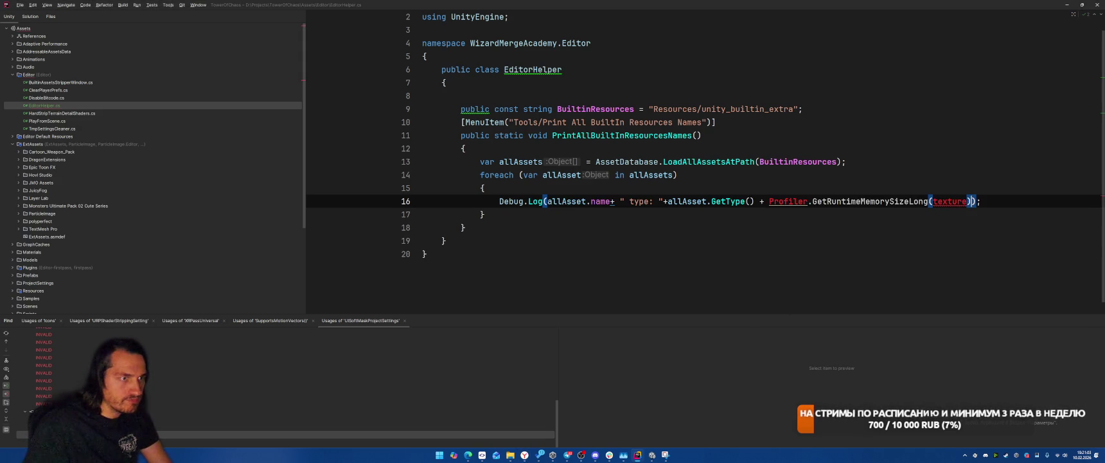
type("\"")
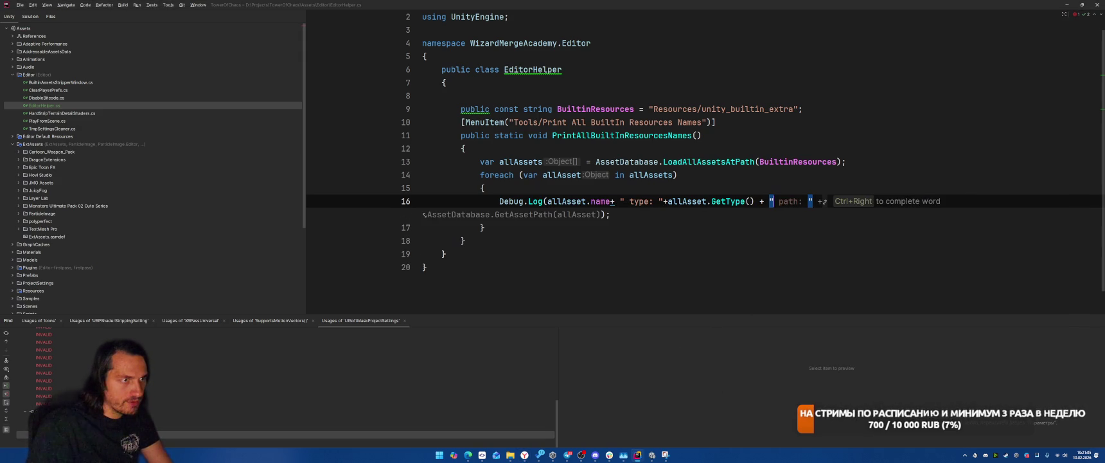
type(" sizer: {")
key("Tab")
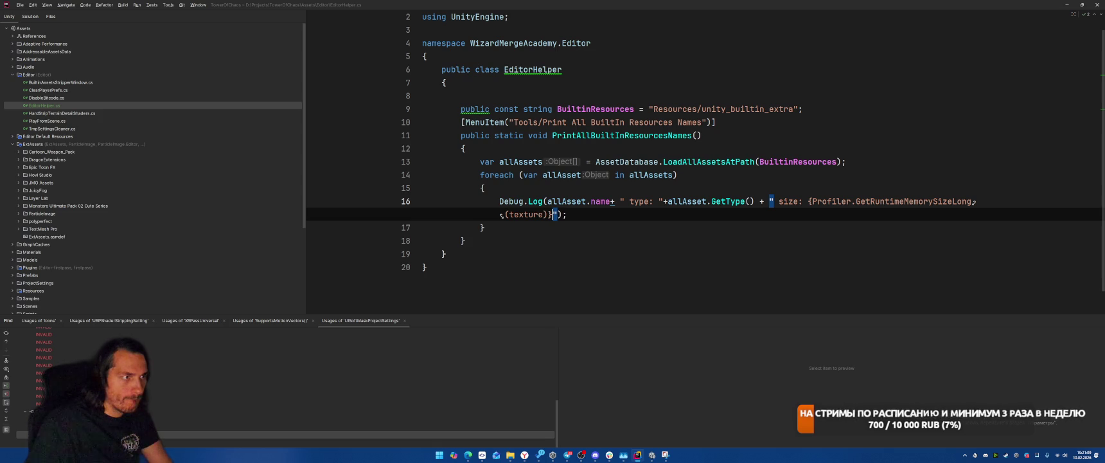
left_click(808, 201)
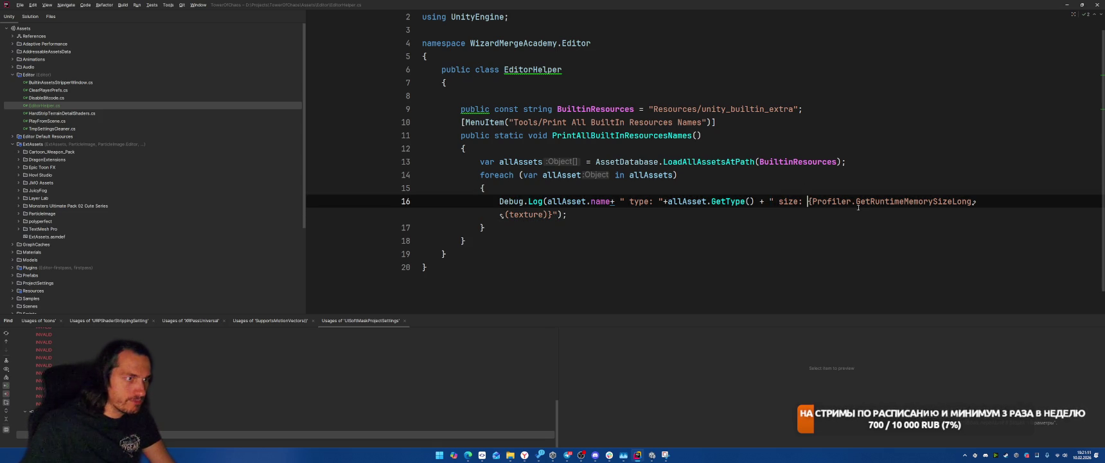
key("Left")
key("Left")
type("$")
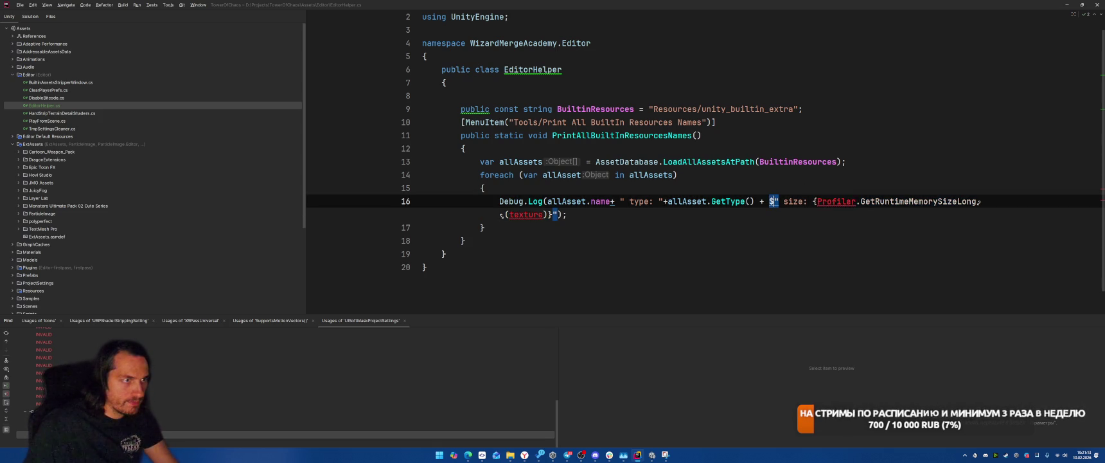
left_click(813, 201)
key("alt+Return")
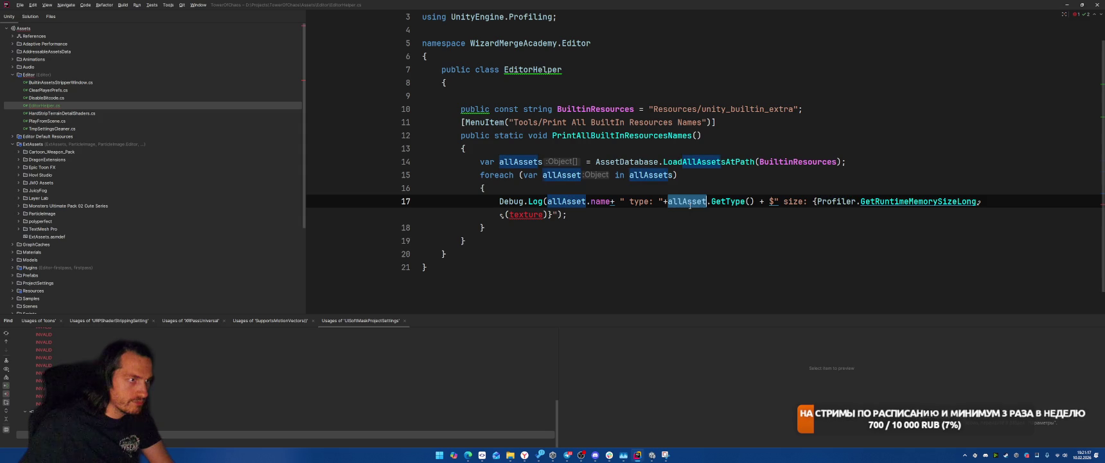
double_click(526, 214)
type("allAsset")
Step: Convert the concatenated Debug.Log message into an interpolated string and switch to Unity
left_click(765, 233)
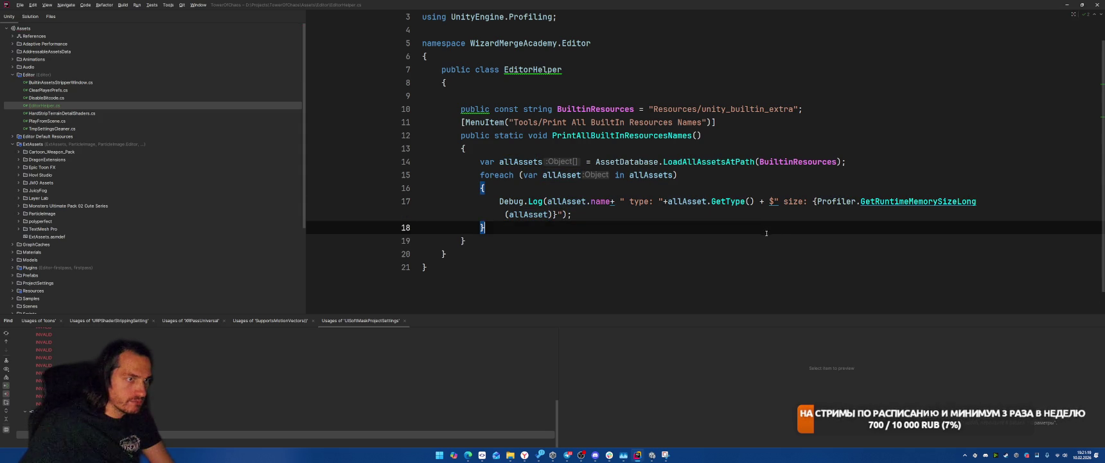
left_click(786, 201)
key("alt+Return")
key("Return")
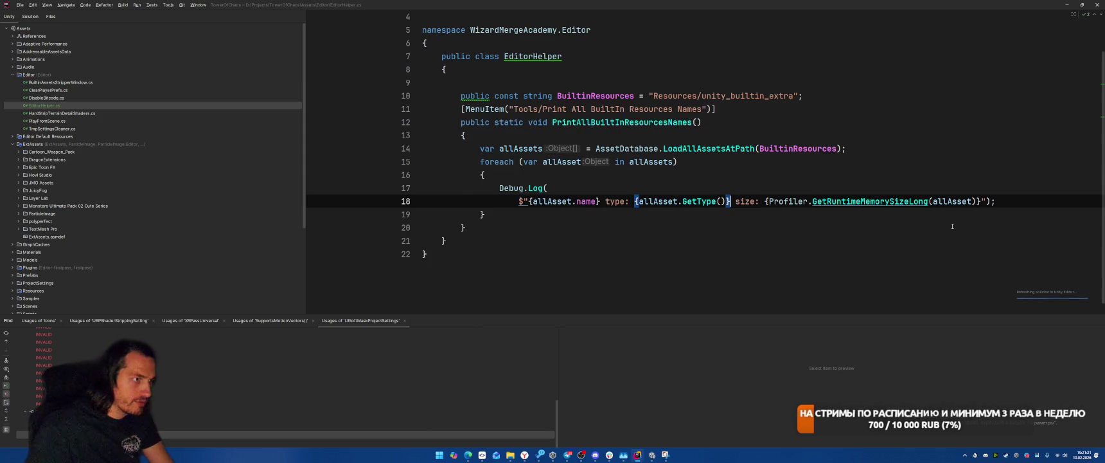
key("alt+Tab")
key("alt+Tab")
key("alt+Tab")
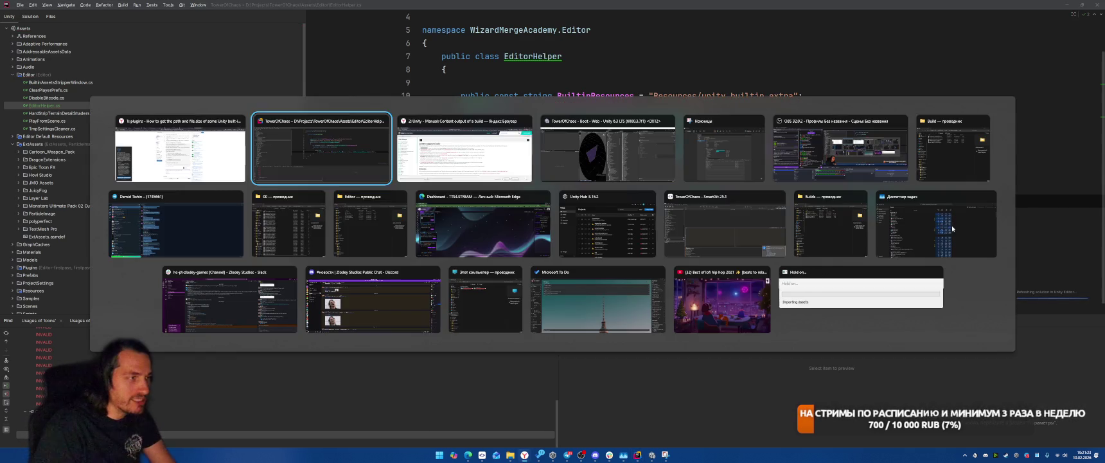
key("Escape")
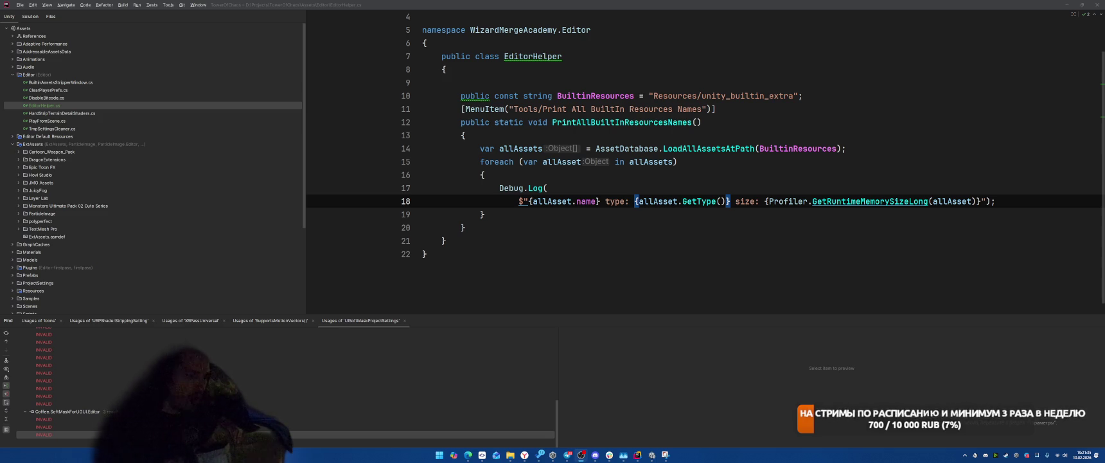
left_click(656, 456)
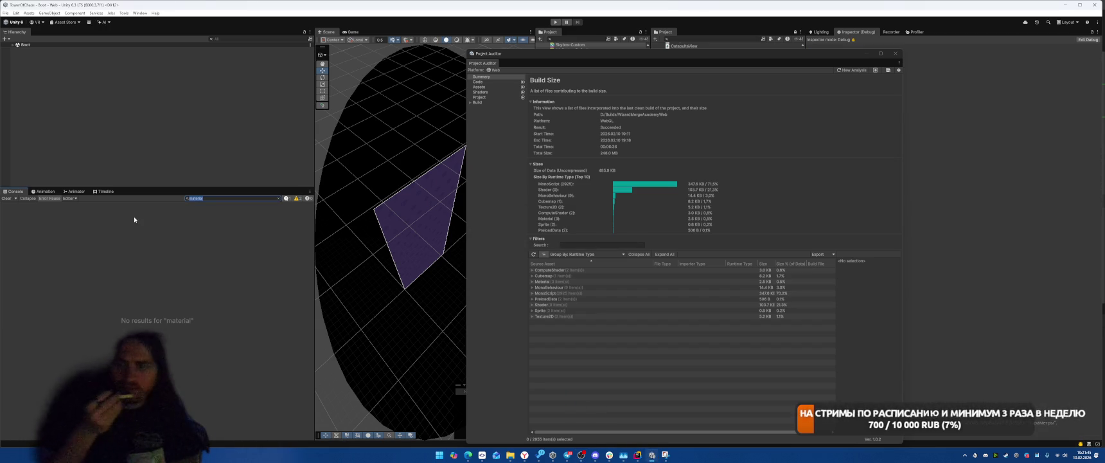
Step: Run Print All BuiltIn Resources Names, group Build Size by Path, and expand Resources/unity_builtin_extra
left_click(126, 13)
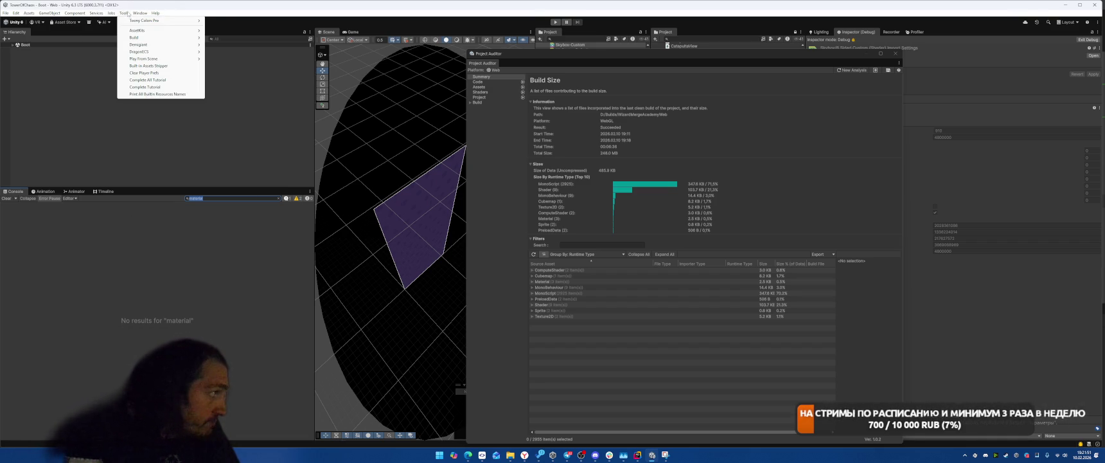
left_click(133, 94)
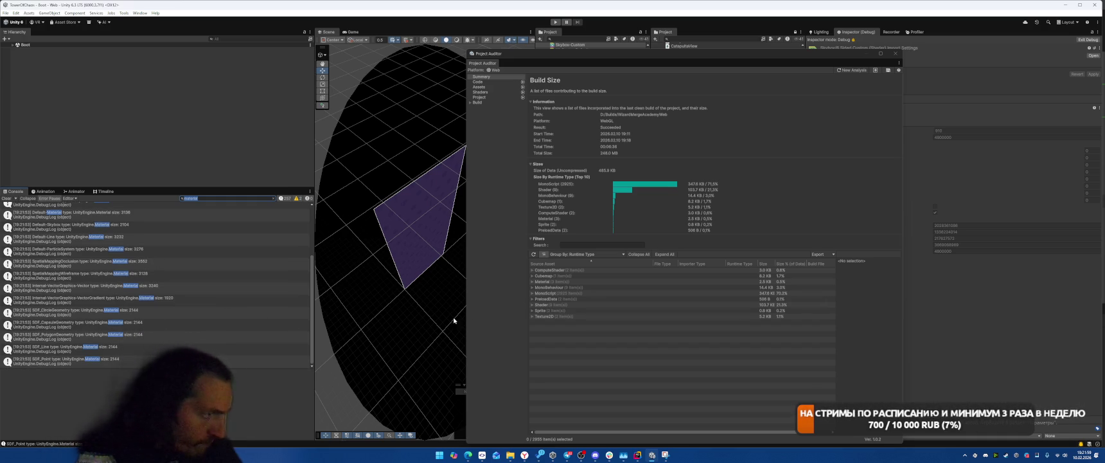
left_click(588, 254)
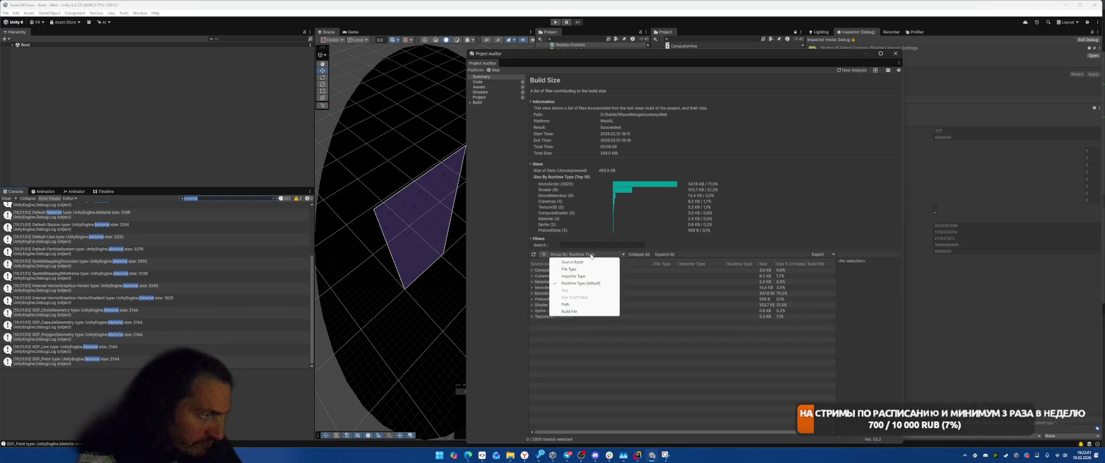
left_click(580, 306)
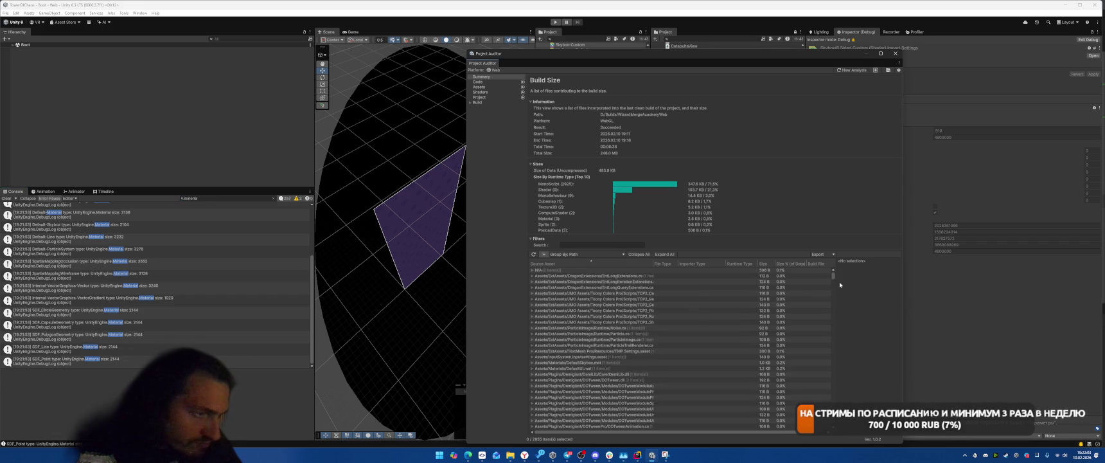
scroll(599, 418, "down", 15)
left_click(599, 427)
scroll(707, 408, "down", 1)
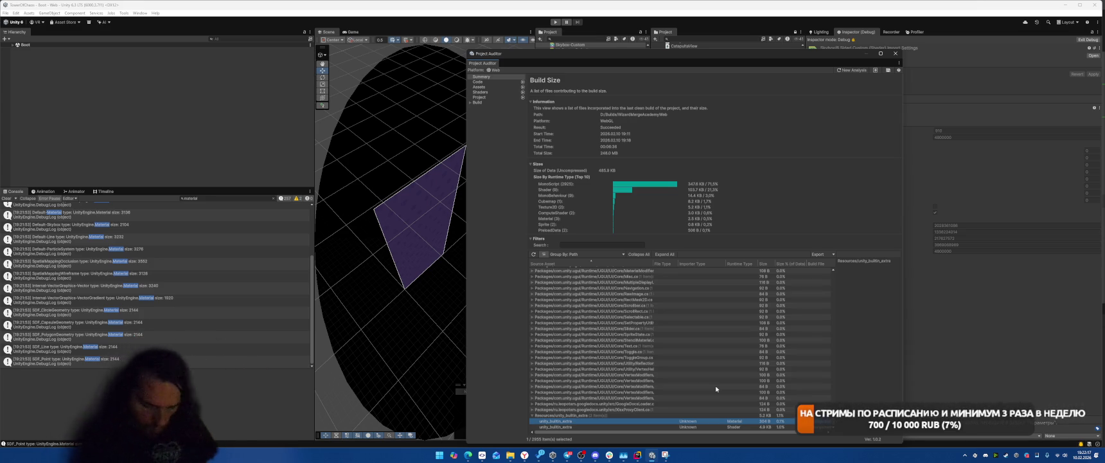
key("super+r")
type("calc")
key("Return")
type("304")
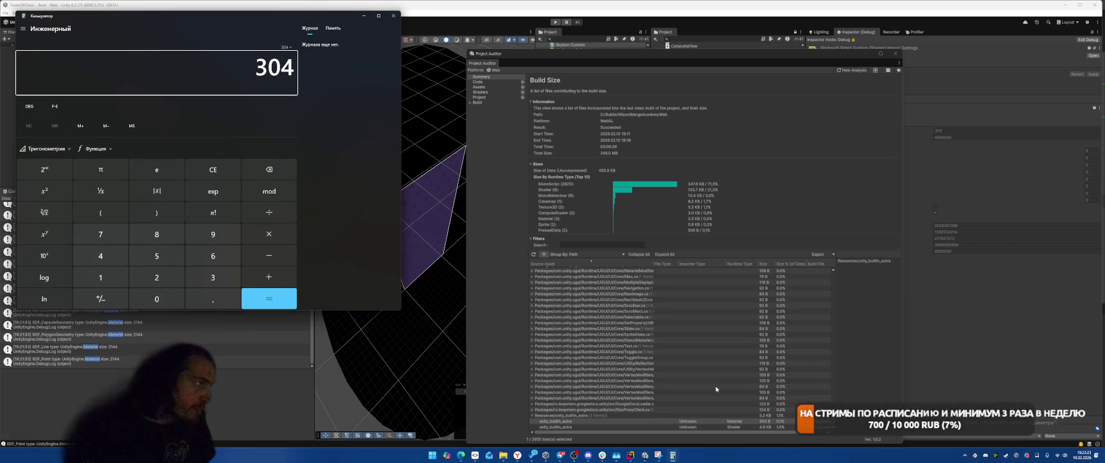
type("100")
key("BackSpace")
type("24")
key("Return")
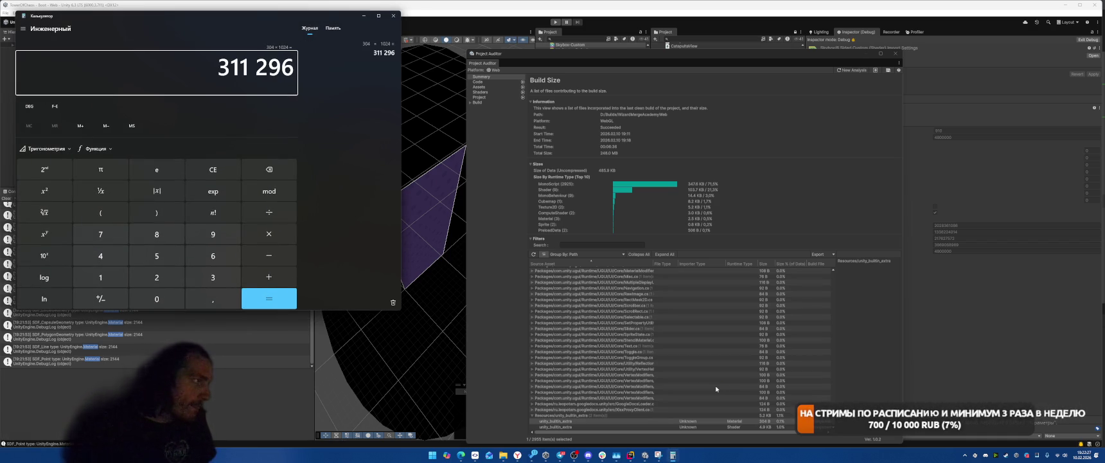
key("super+Right")
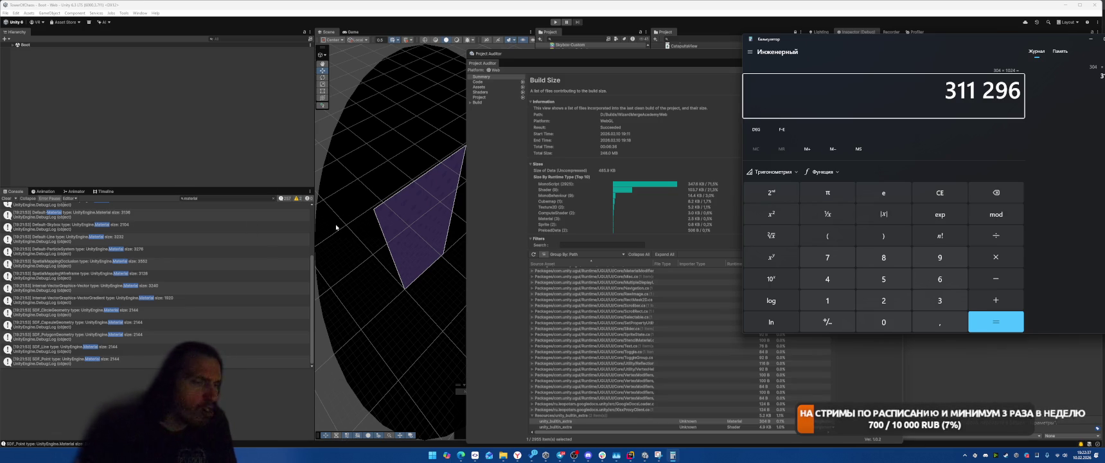
left_click(629, 456)
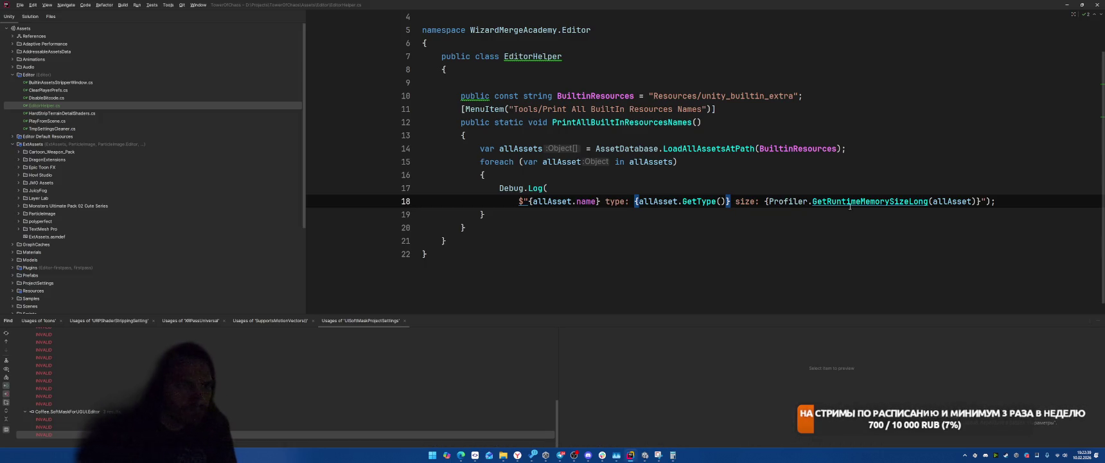
Step: Check the quick documentation for what GetRuntimeMemorySizeLong measures, then leave Rider
mouse_move(880, 203)
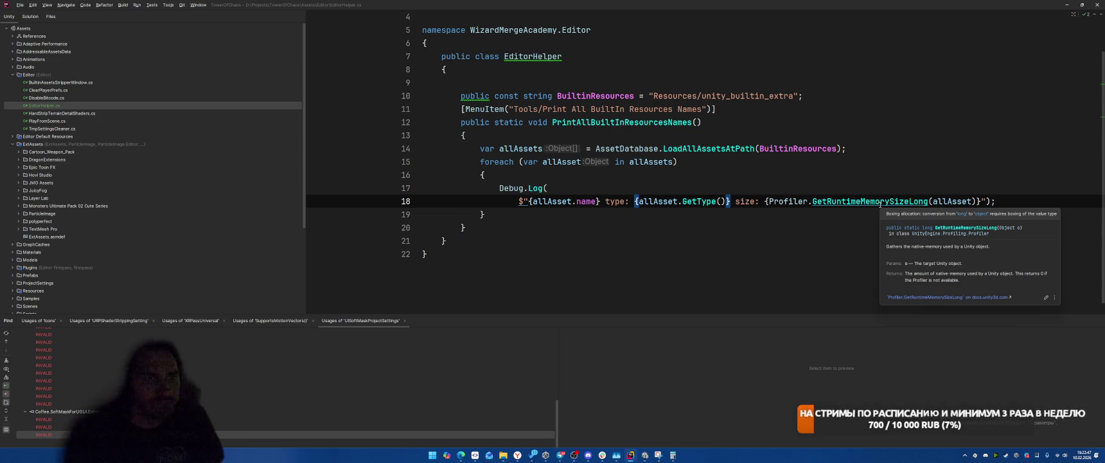
key("alt+Tab")
key("alt+Tab")
key("alt+Tab")
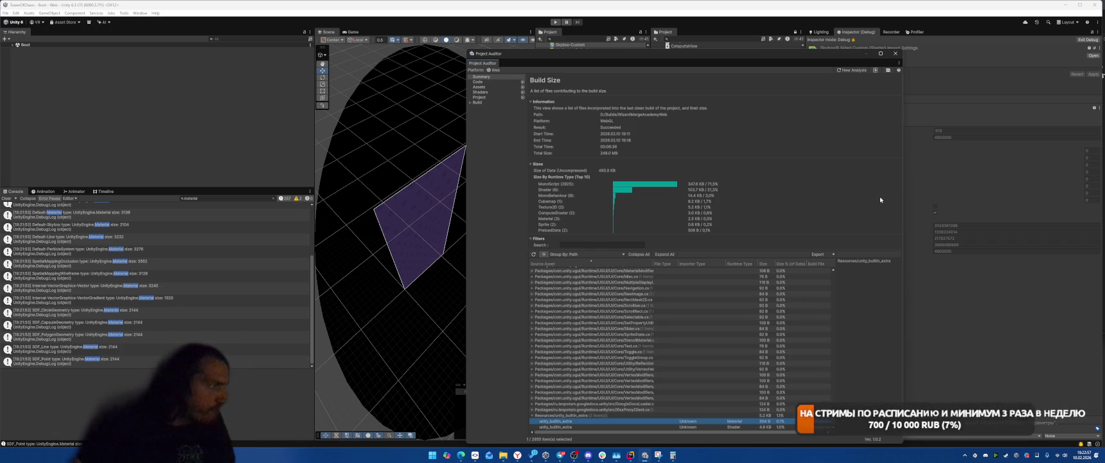
Step: Scroll up through the logged built-in material sizes in the Console, then return to Rider
scroll(181, 290, "up", 3)
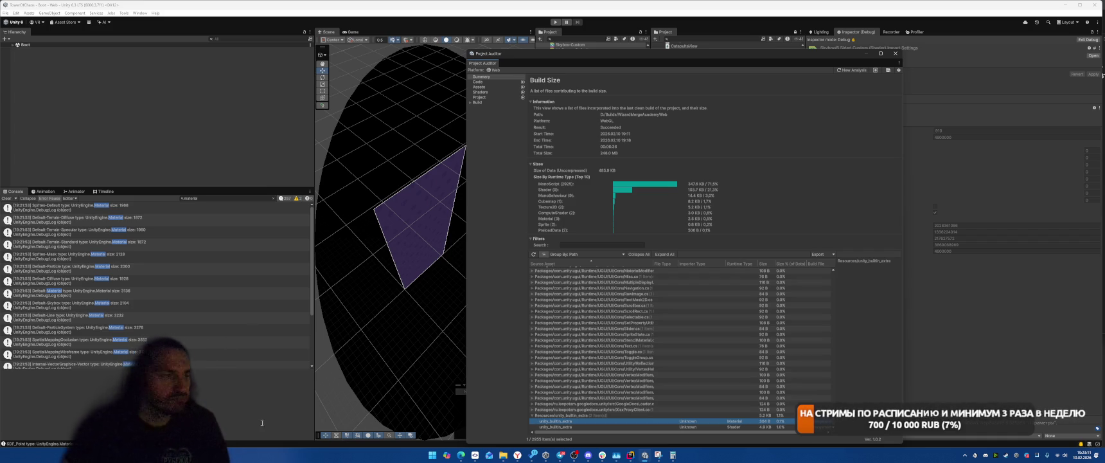
left_click(626, 458)
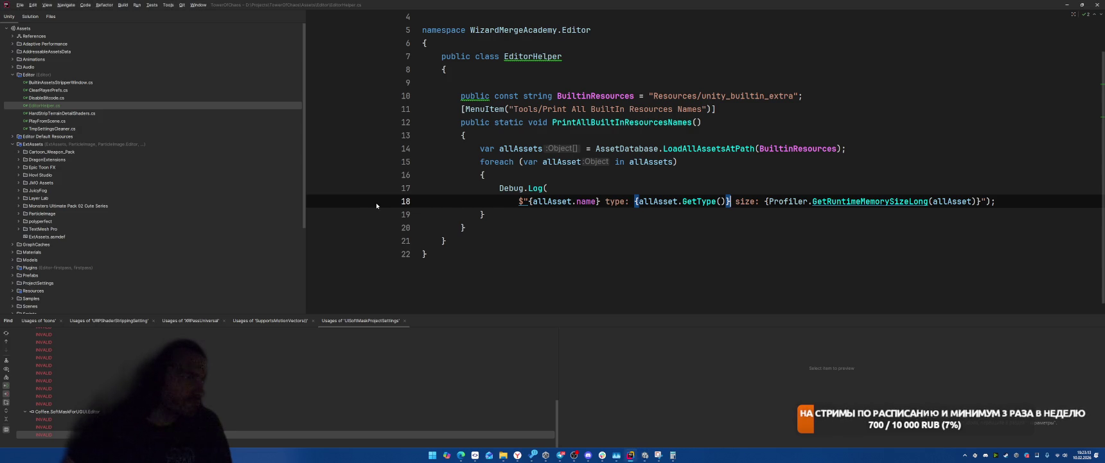
Step: Set a breakpoint on Debug.Log, attach to Unity Editor, and run Print All BuiltIn Resources Names
left_click(402, 202)
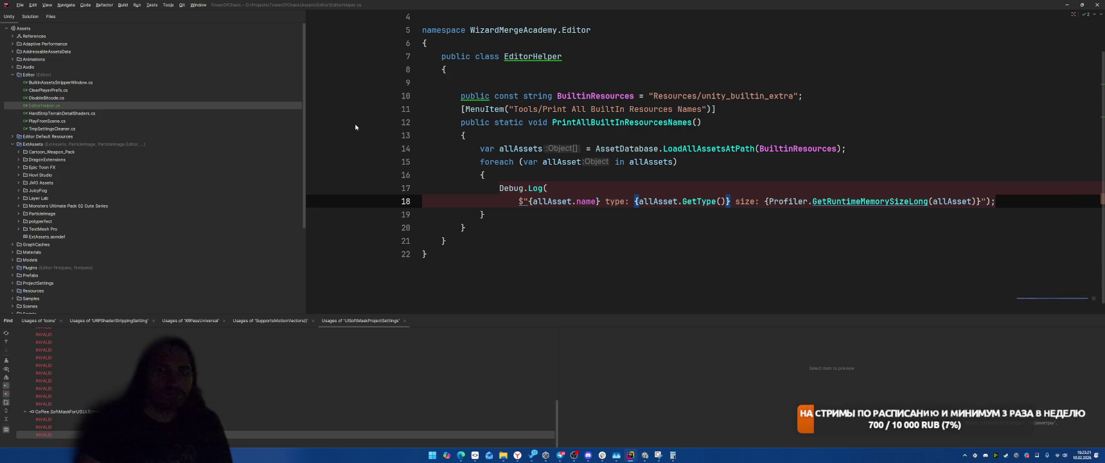
key("shift+F9")
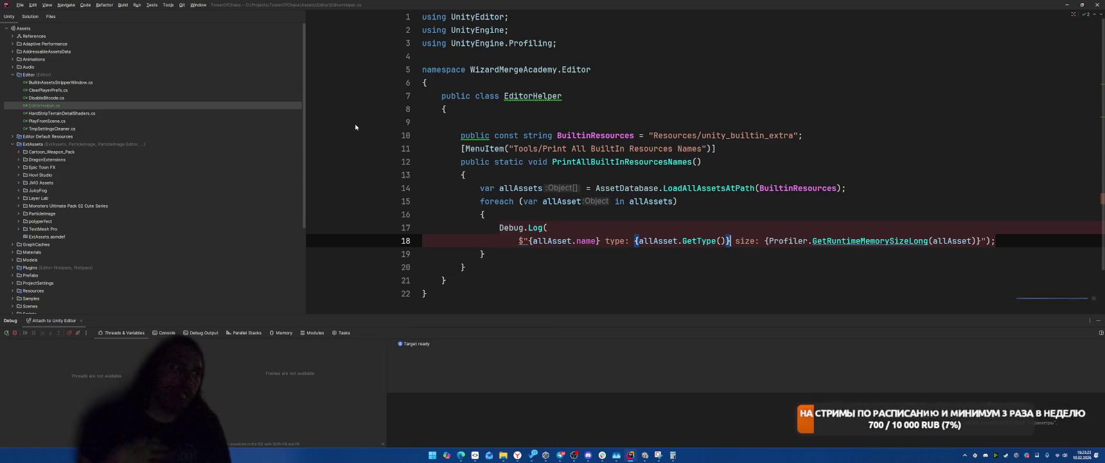
key("alt+Tab")
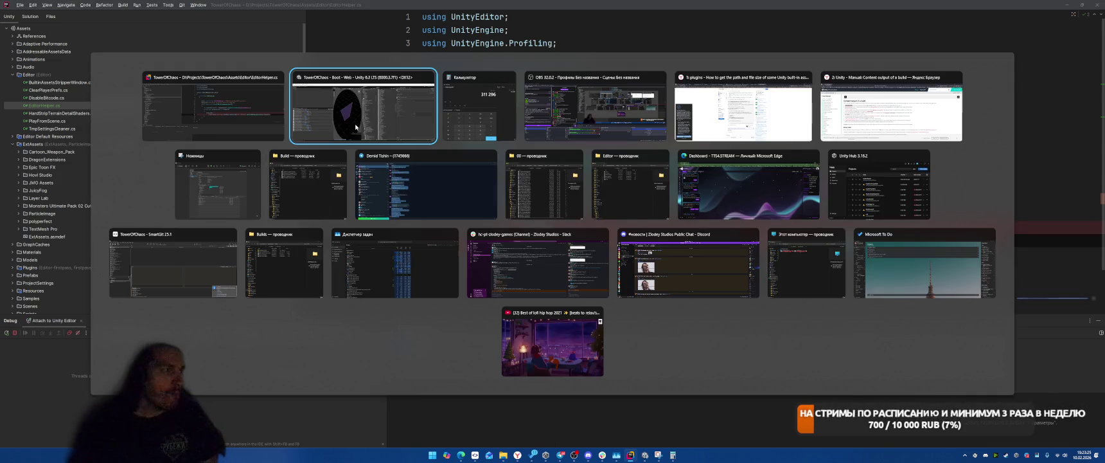
left_click(123, 13)
left_click(123, 13)
left_click(95, 13)
mouse_move(124, 13)
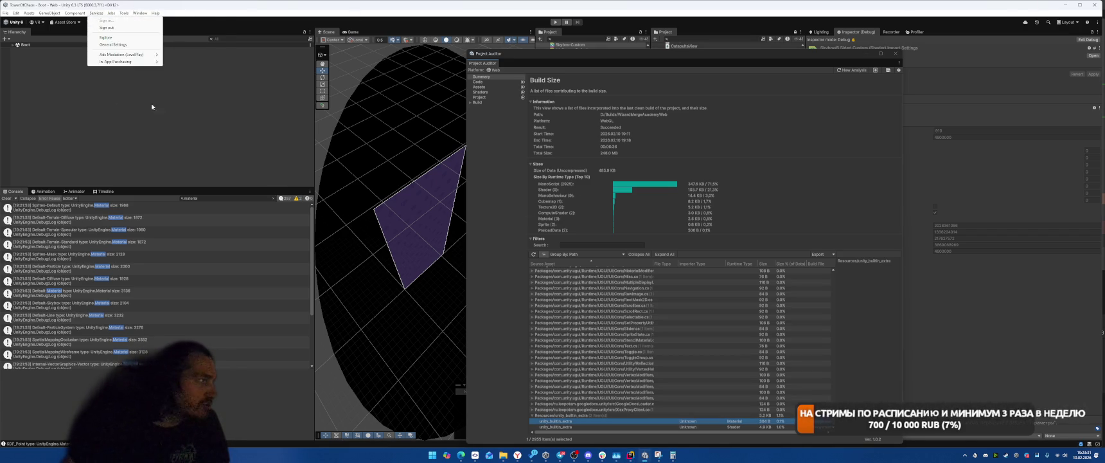
left_click(145, 95)
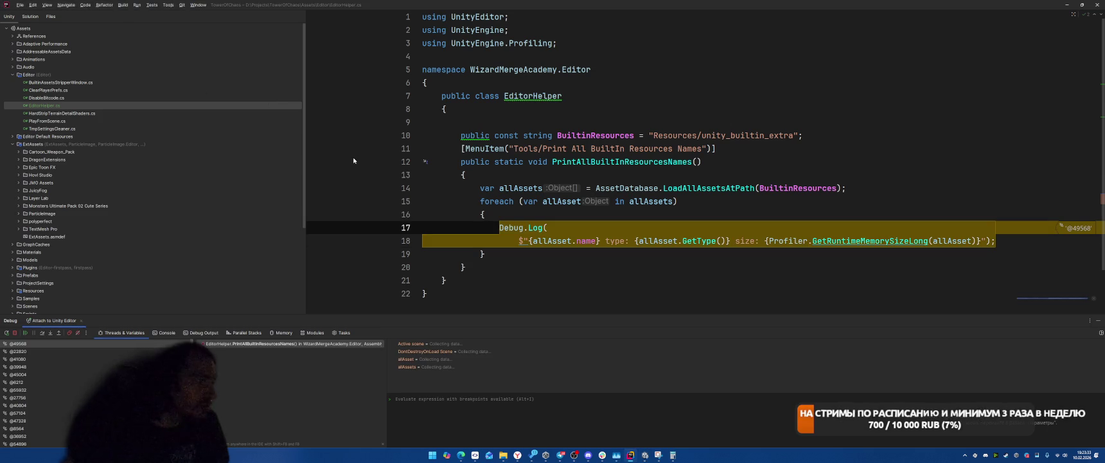
Step: Inspect the allAsset Hidden/Internal-DeferredShading shader in the debugger, then resume execution and return to Unity
double_click(525, 359)
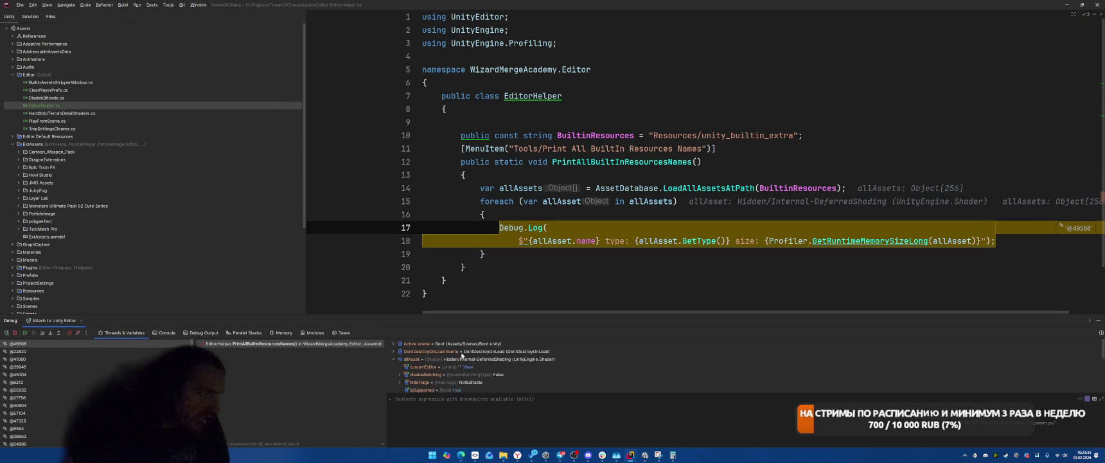
scroll(590, 362, "down", 3)
left_click_drag(516, 316, 509, 199)
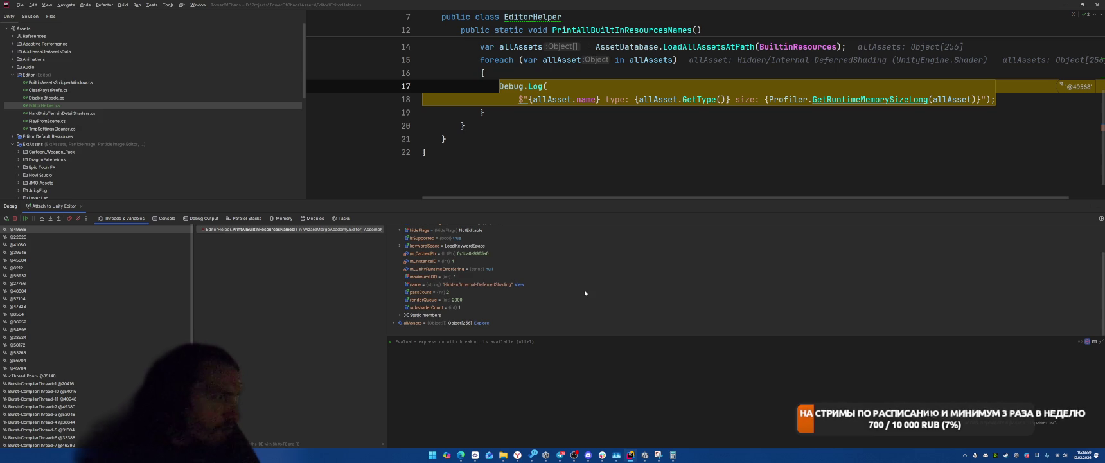
scroll(582, 296, "up", 2)
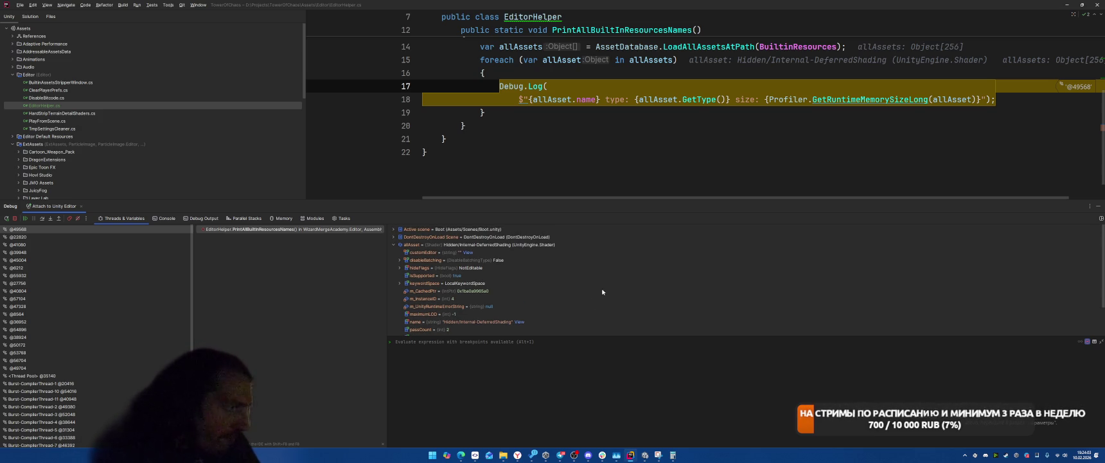
scroll(607, 155, "down", 1)
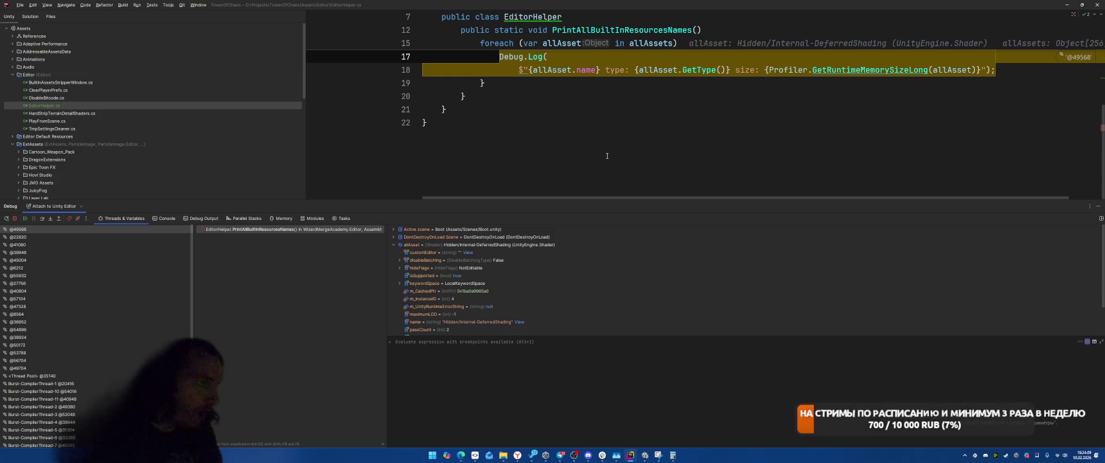
key("F5")
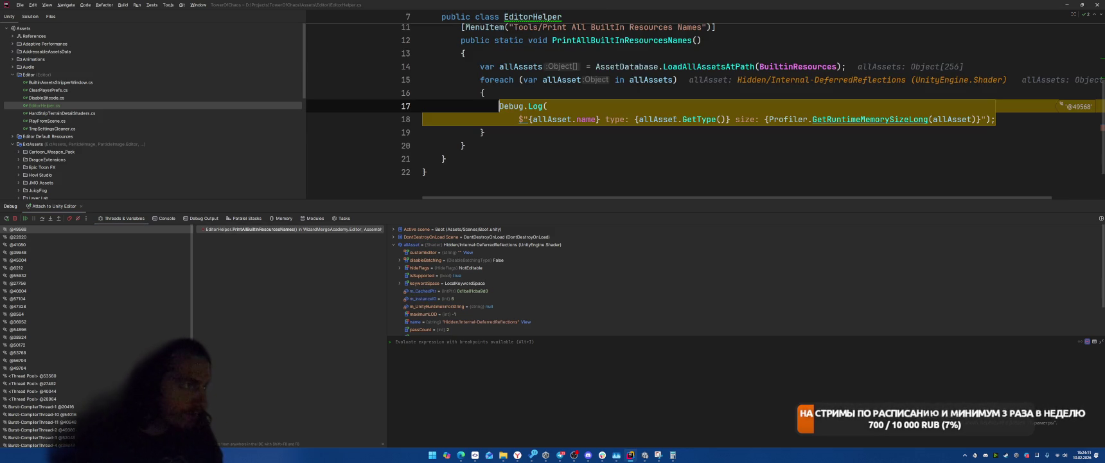
key("F5")
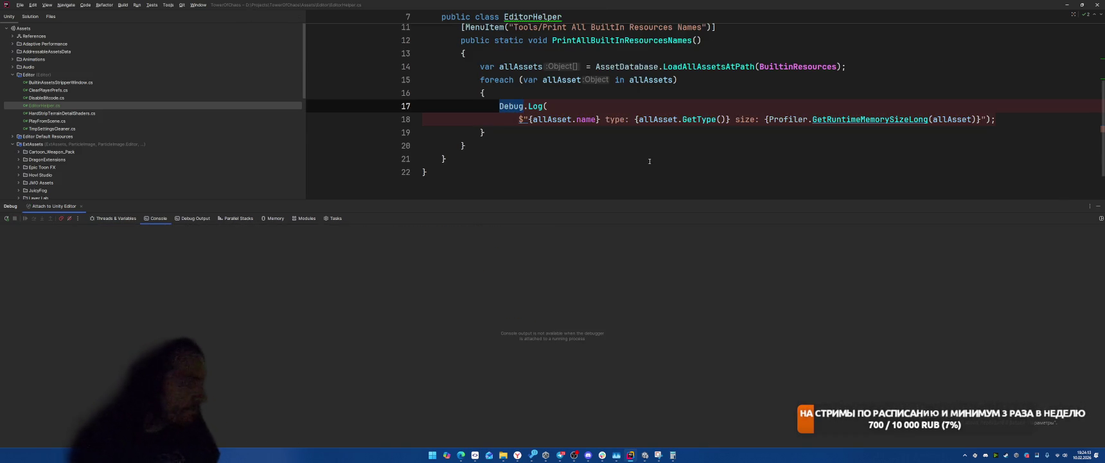
key("alt+Tab")
Step: Change the Console filter from material to 'shader' and review the built-in shader sizes
left_click(237, 198)
key("BackSpace")
type("shader")
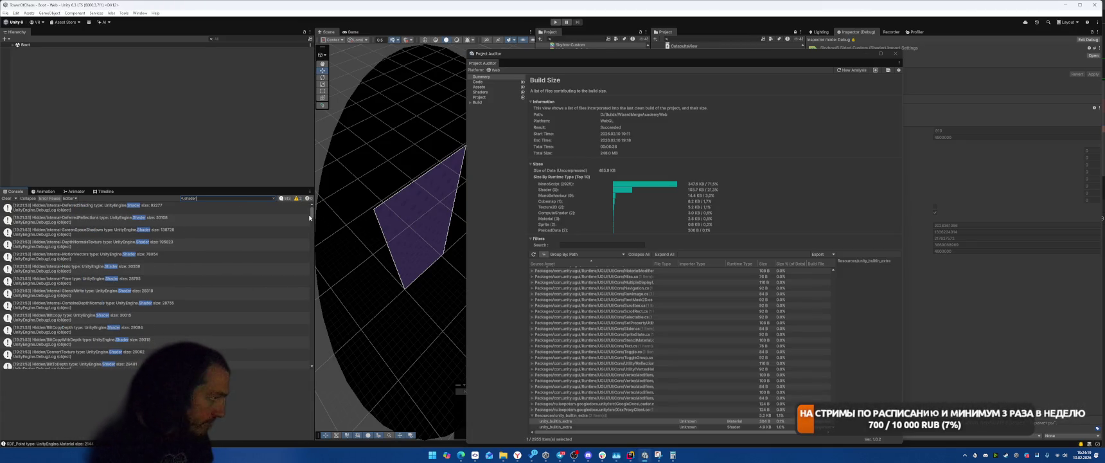
left_click_drag(313, 218, 308, 367)
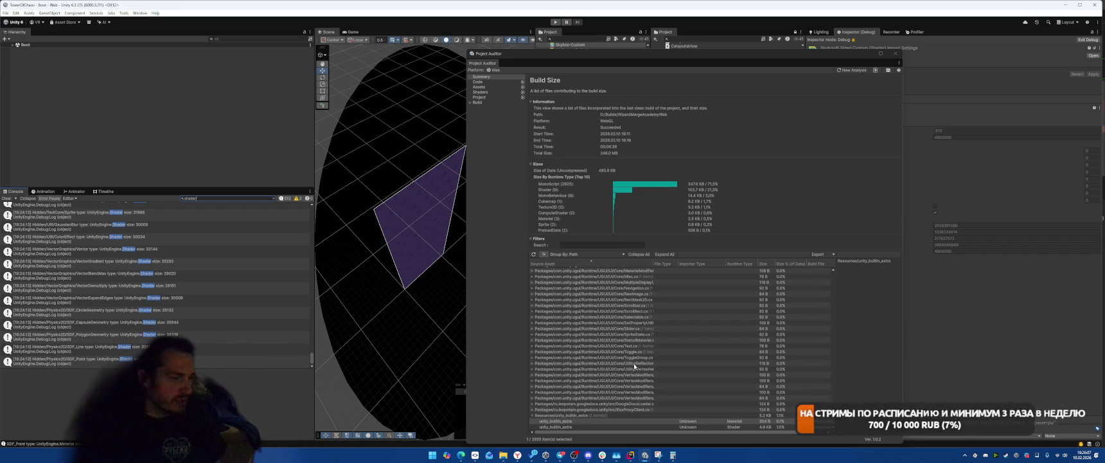
left_click(633, 443)
Step: Search every project file type for 'dependencies', find no matches, and go back to Unity
left_click(763, 184)
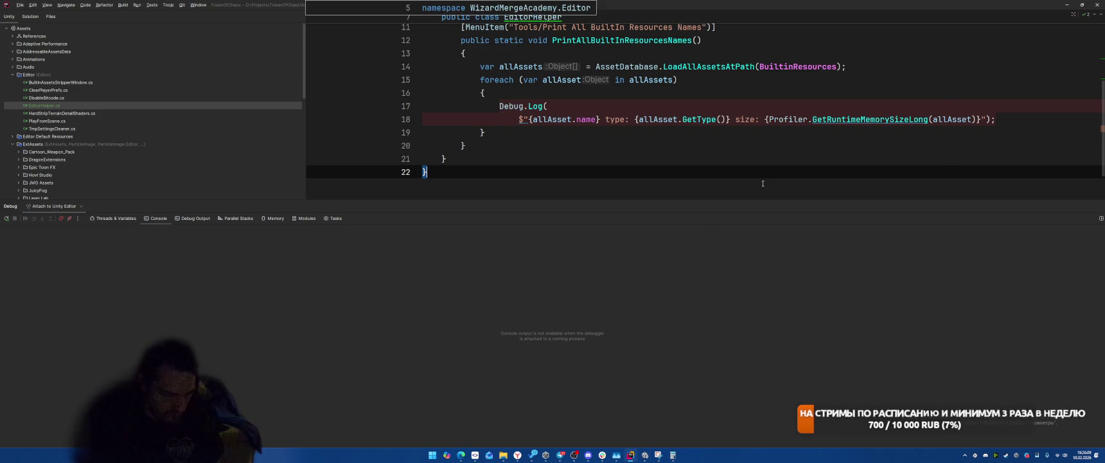
key("ctrl+shift+f")
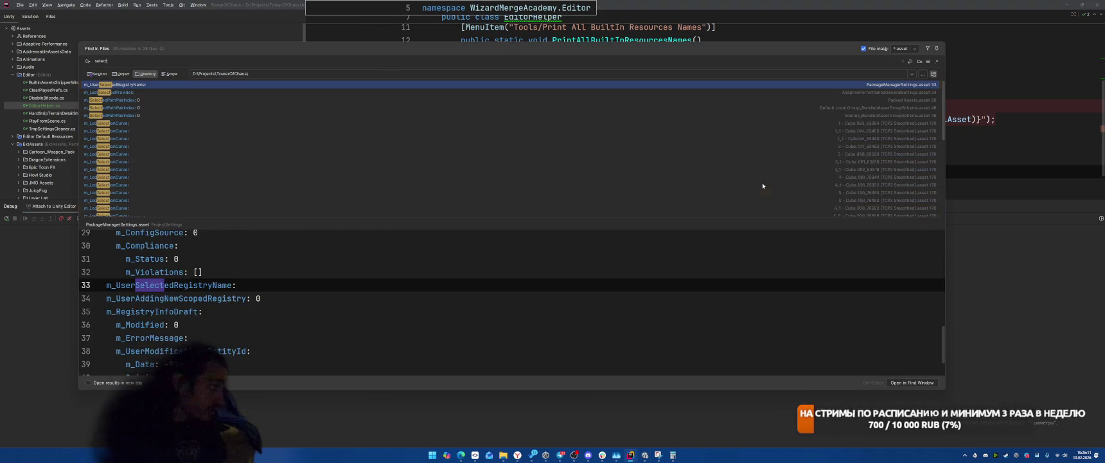
type(" dependenc")
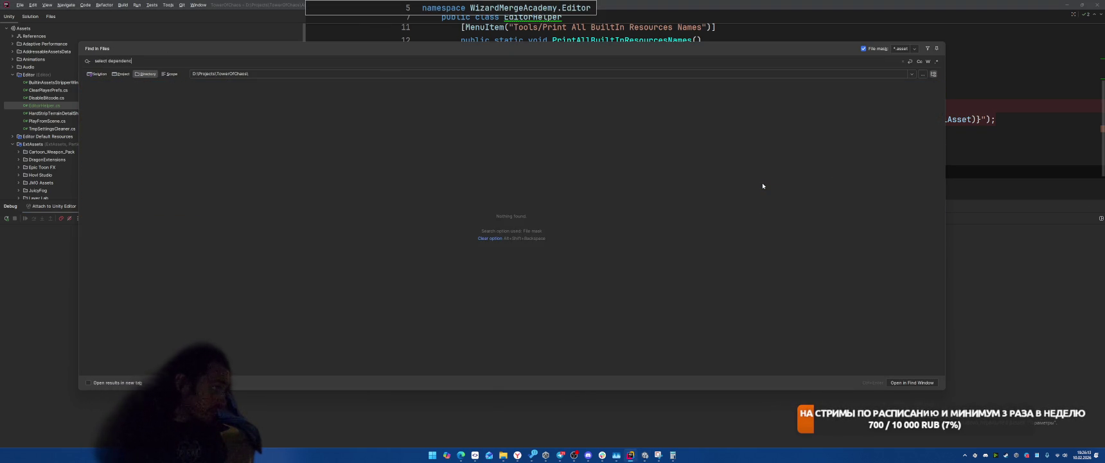
type("ies")
left_click(864, 48)
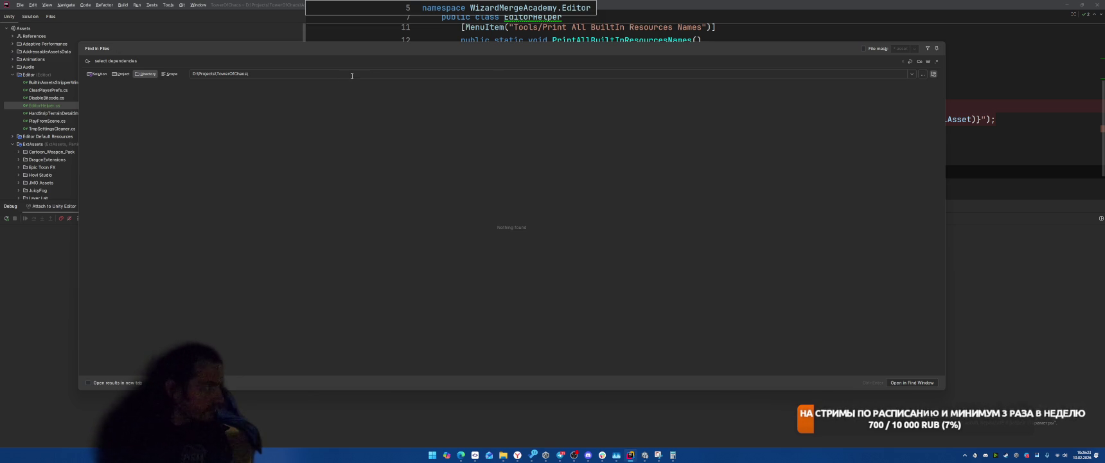
left_click(645, 455)
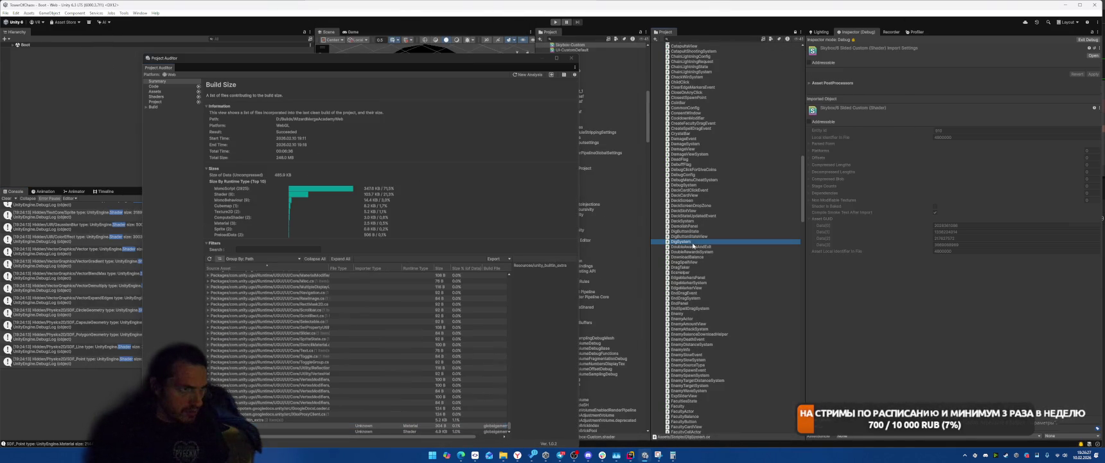
Step: Run Select Dependencies on the DigSystem script, then restore Rider's *.asset file mask
right_click(694, 242)
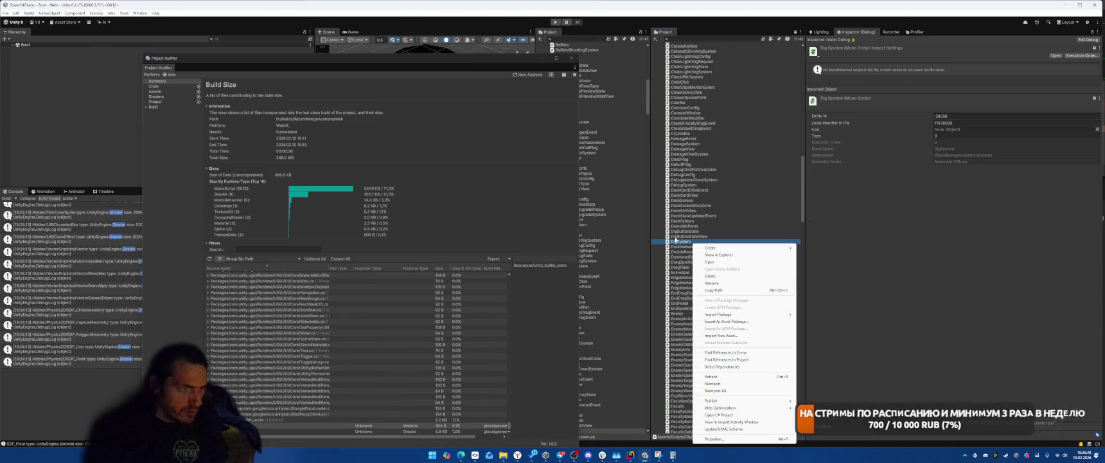
left_click(755, 367)
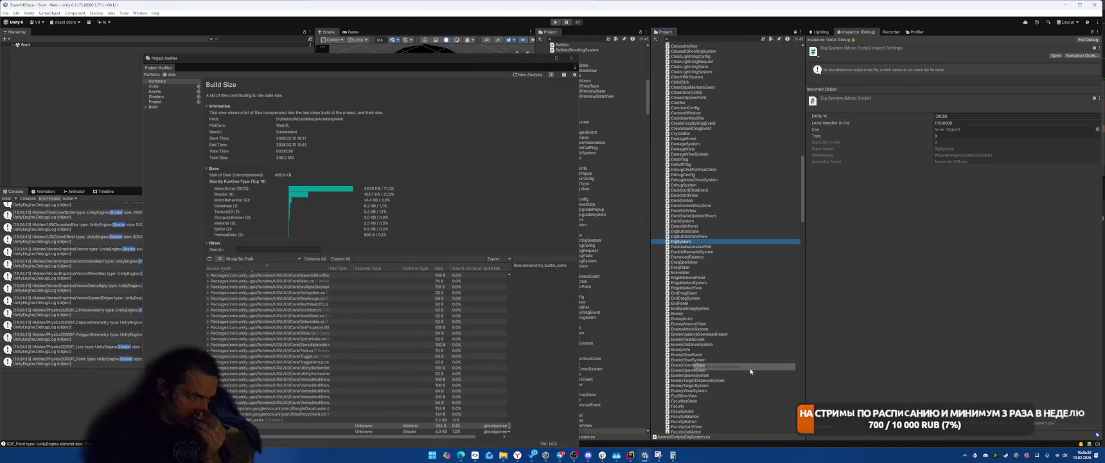
right_click(694, 241)
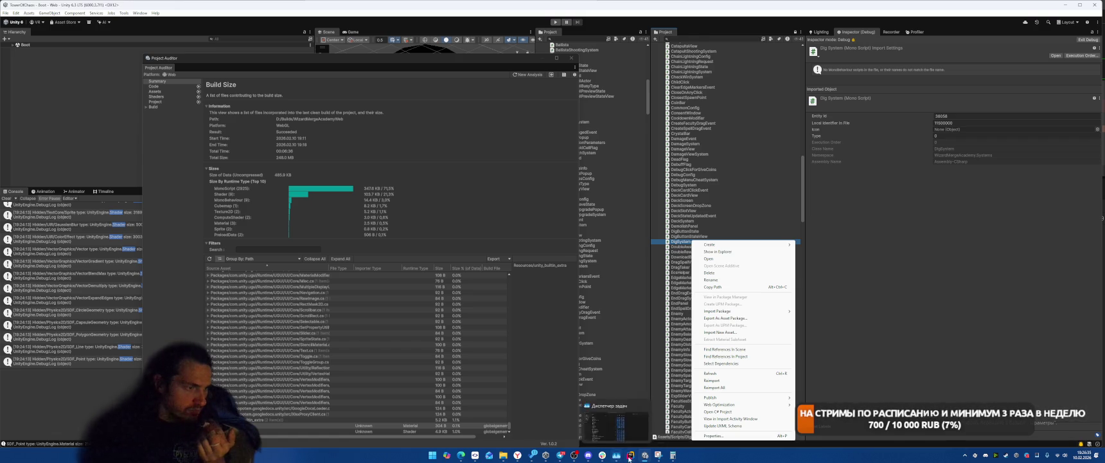
left_click(630, 455)
left_click(864, 48)
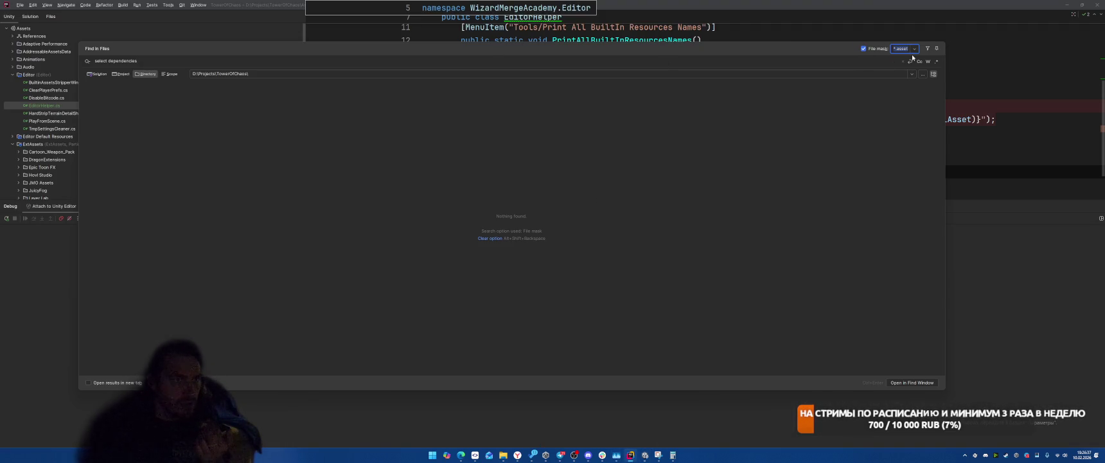
Step: Widen the file mask to all files and shorten the search query to 'select'
key("BackSpace")
key("BackSpace")
key("BackSpace")
type("*.*")
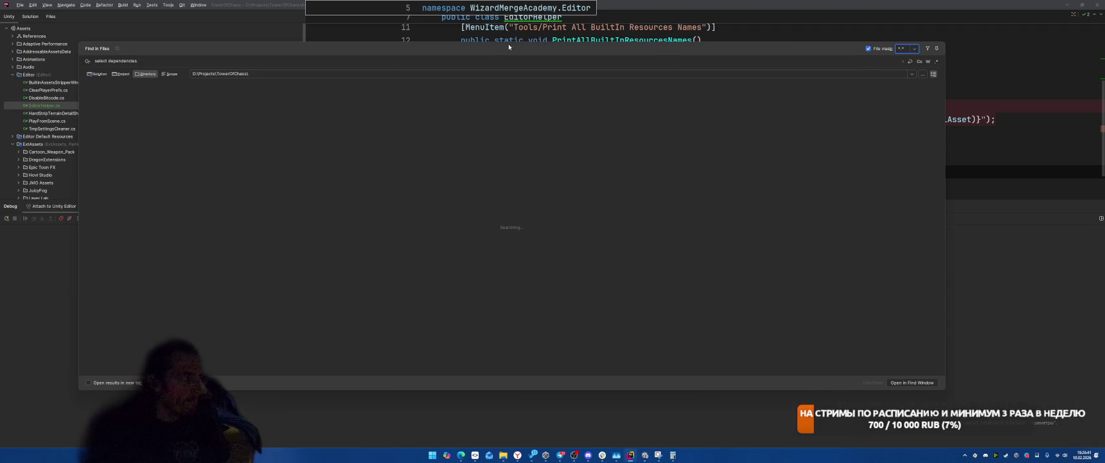
left_click(249, 62)
key("ctrl+shift+Left")
type("d")
key("BackSpace")
key("BackSpace")
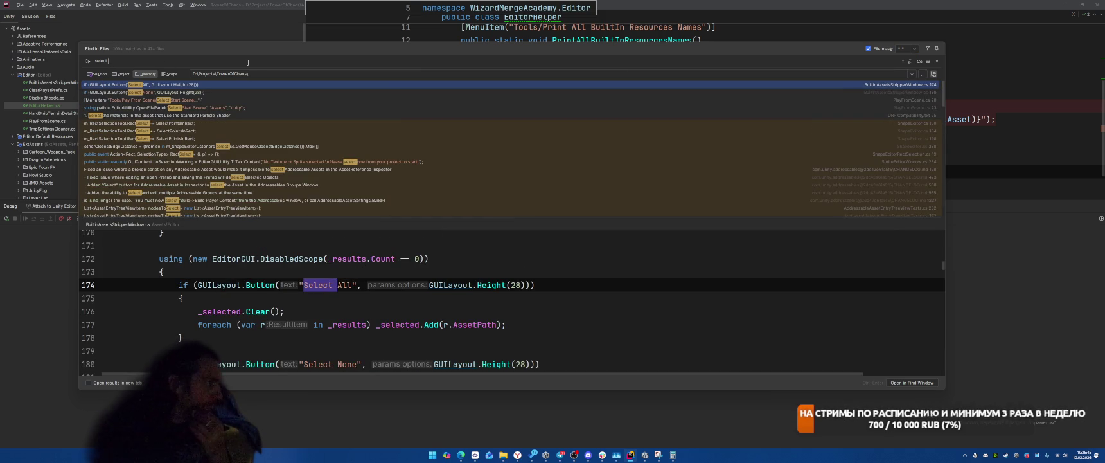
Step: Try a quoted 'select' query, then close Find in Files and return to the first method
key("Home")
type("\"")
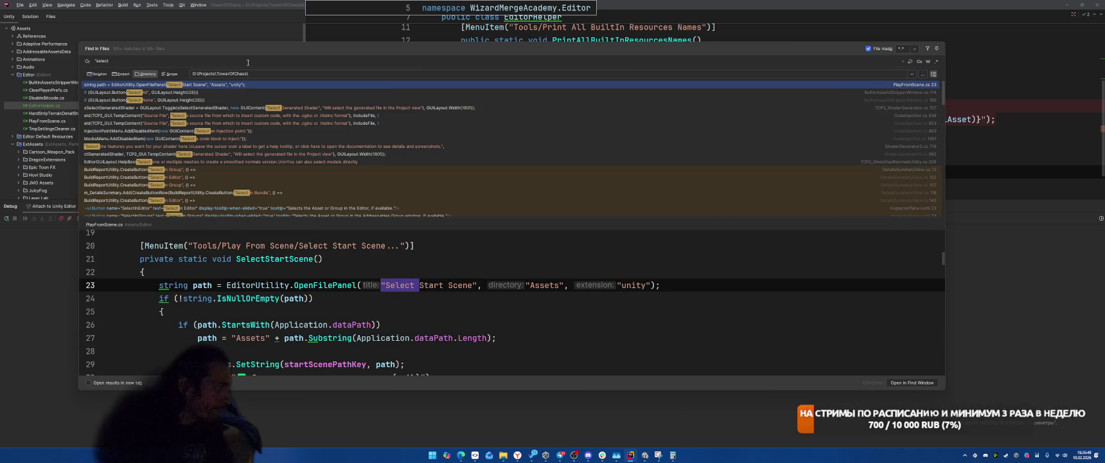
type(" o")
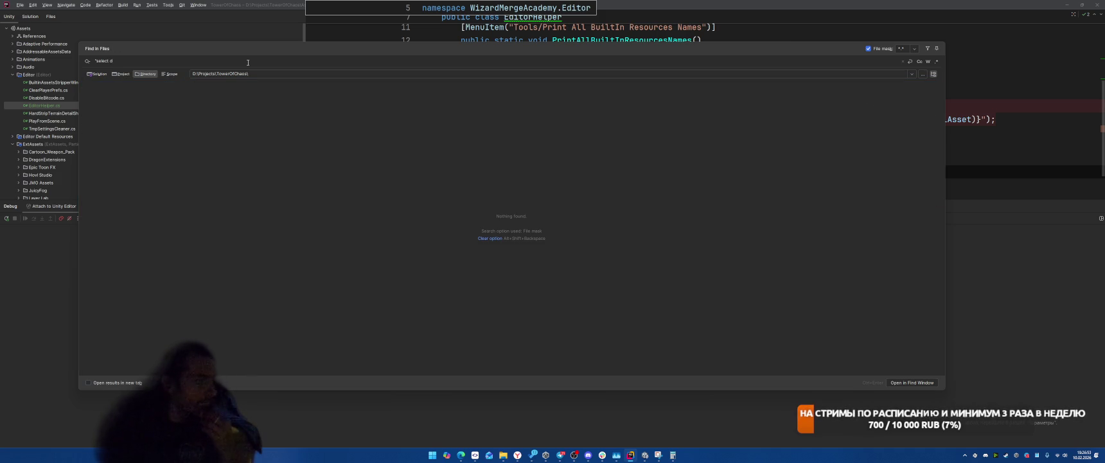
key("BackSpace")
key("BackSpace")
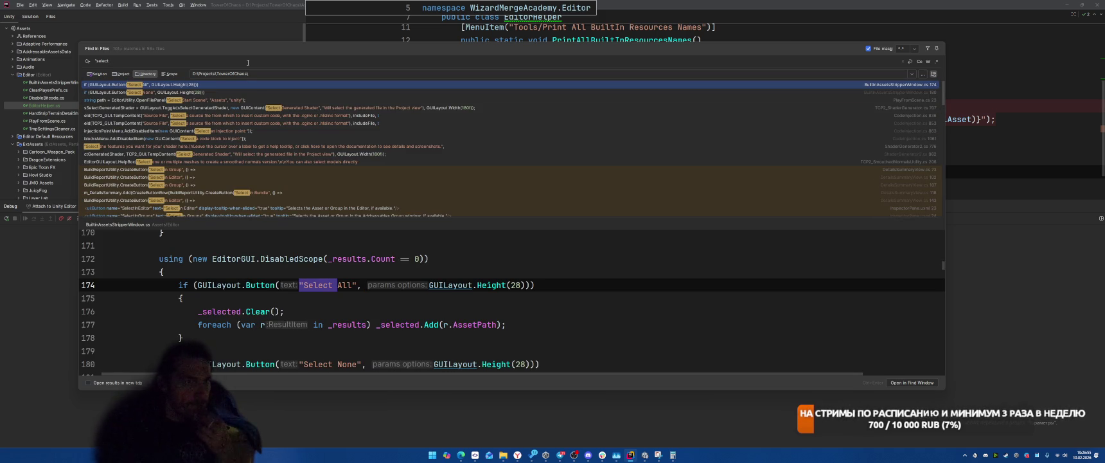
key("Escape")
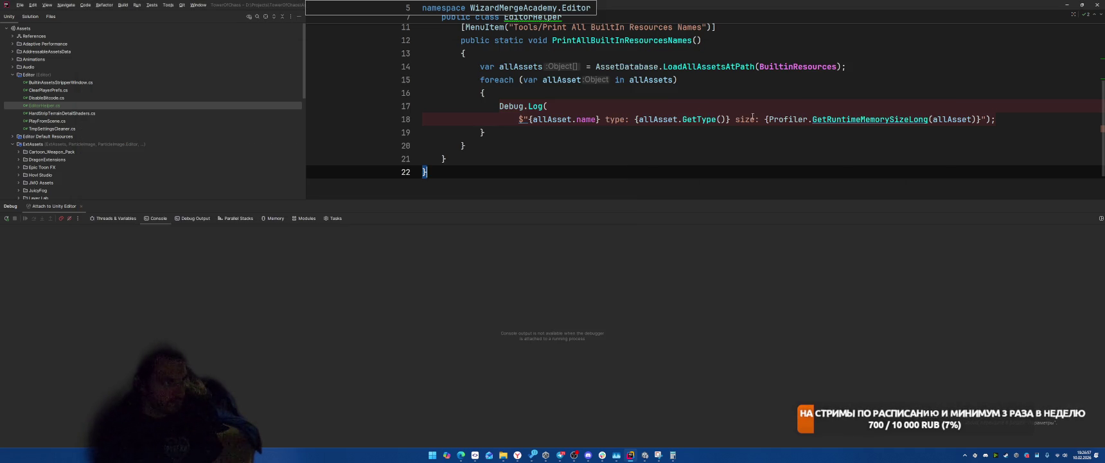
left_click(639, 141)
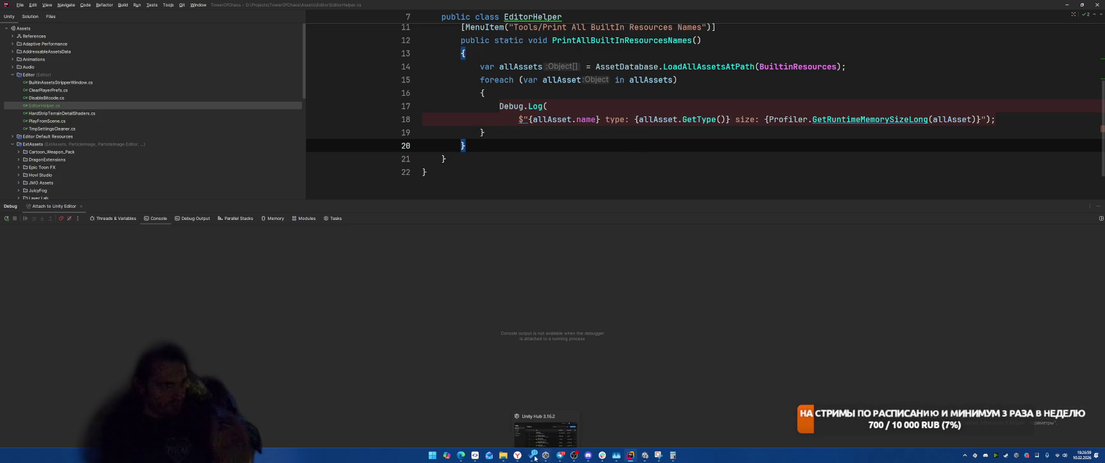
Step: Show the Unity Manual page 'Content output of a build' in the browser
left_click(517, 455)
left_click(453, 389)
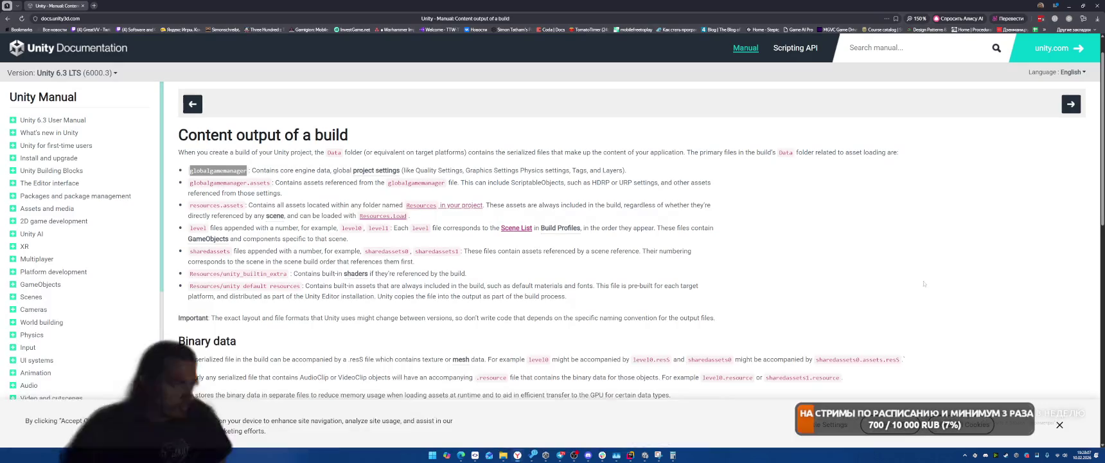
Step: Read ChatGPT's BuiltinExtraDependencyPrinter script and copy its dependency-printing method code
key("ctrl+Tab")
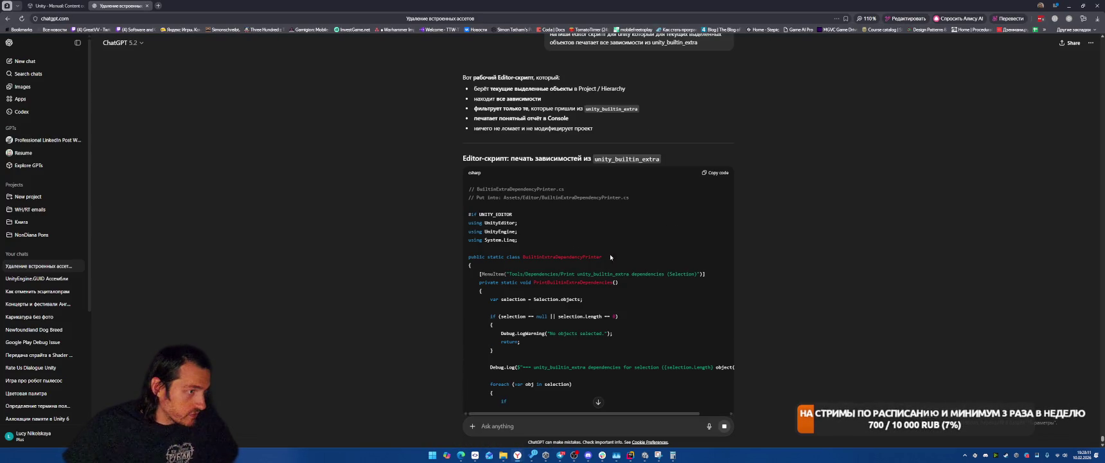
scroll(809, 239, "down", 1)
scroll(636, 238, "down", 1)
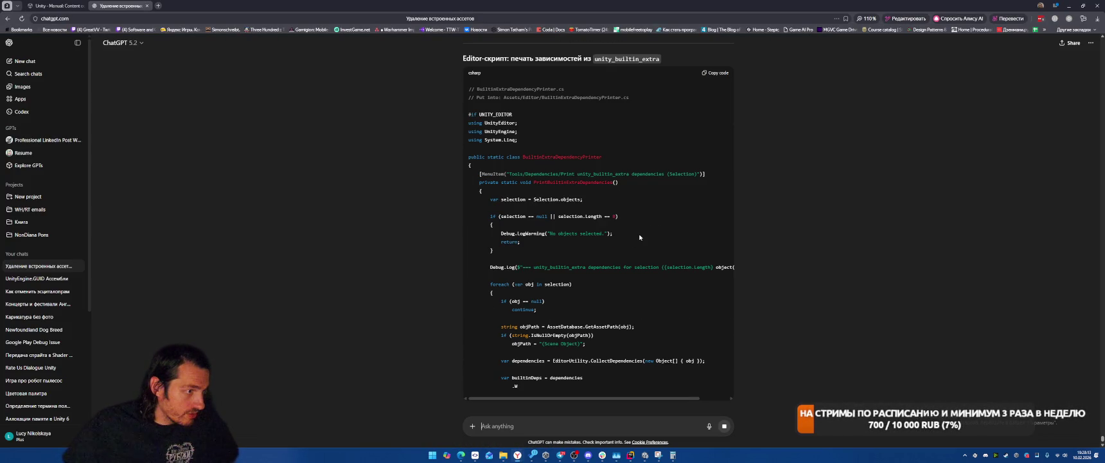
scroll(640, 235, "down", 1)
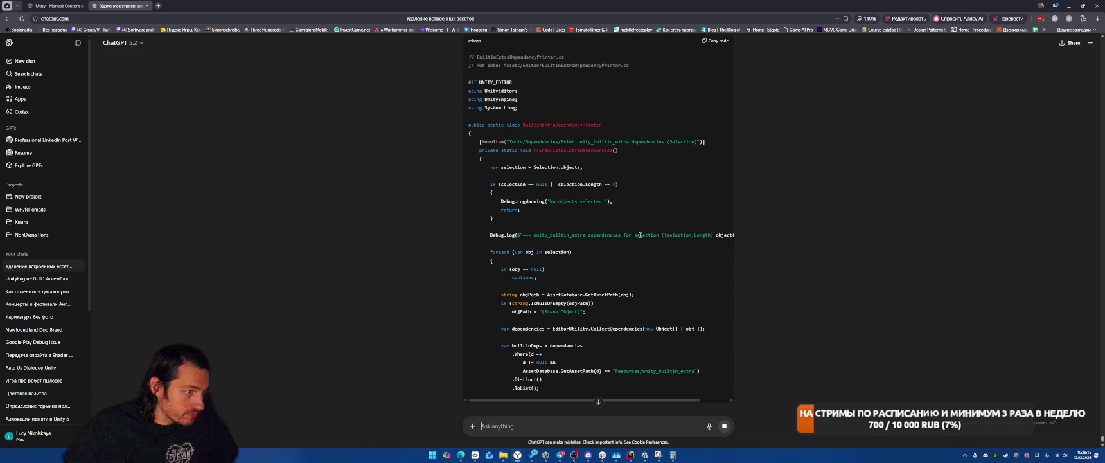
scroll(649, 205, "down", 2)
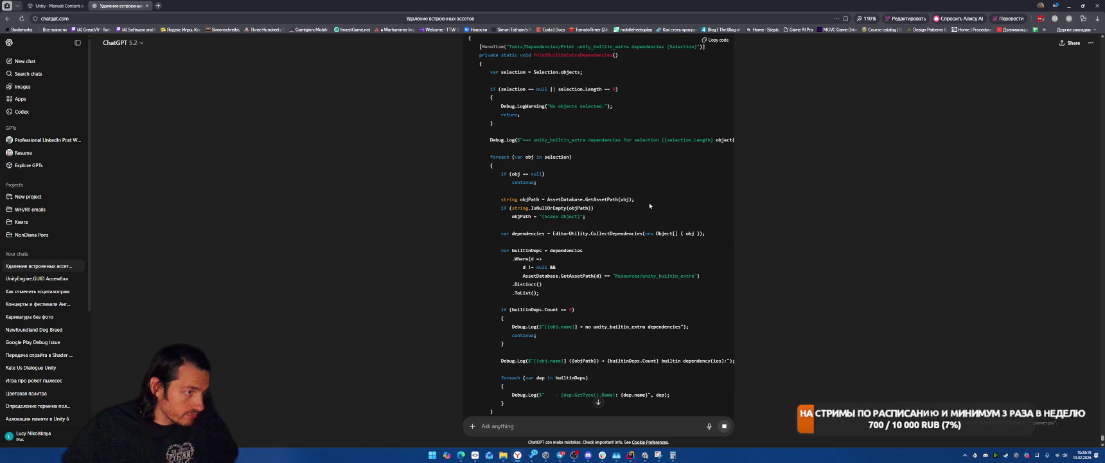
scroll(649, 204, "down", 1)
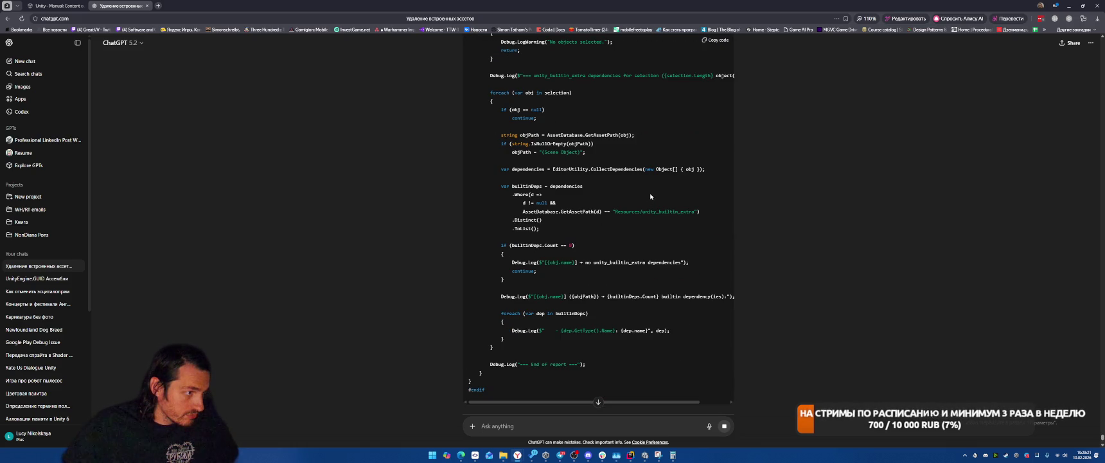
scroll(651, 196, "down", 1)
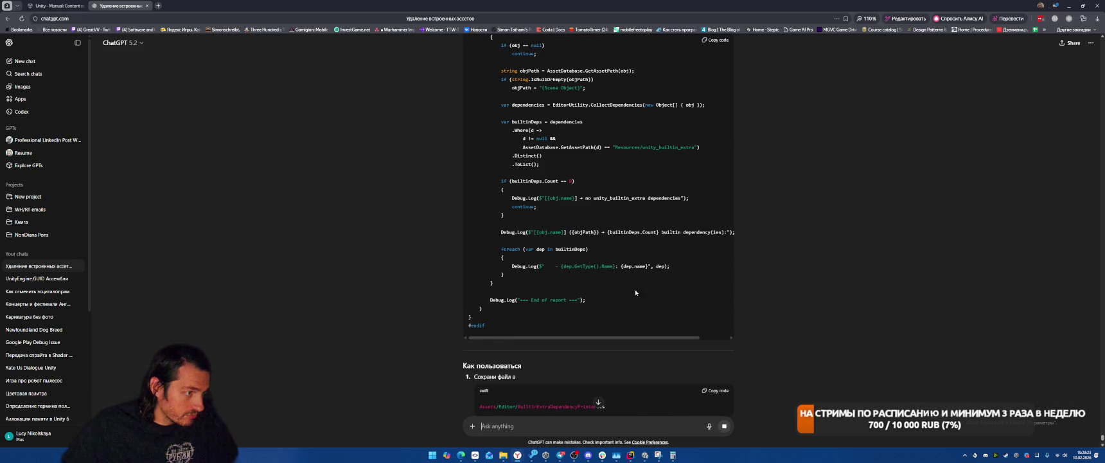
scroll(636, 289, "down", 1)
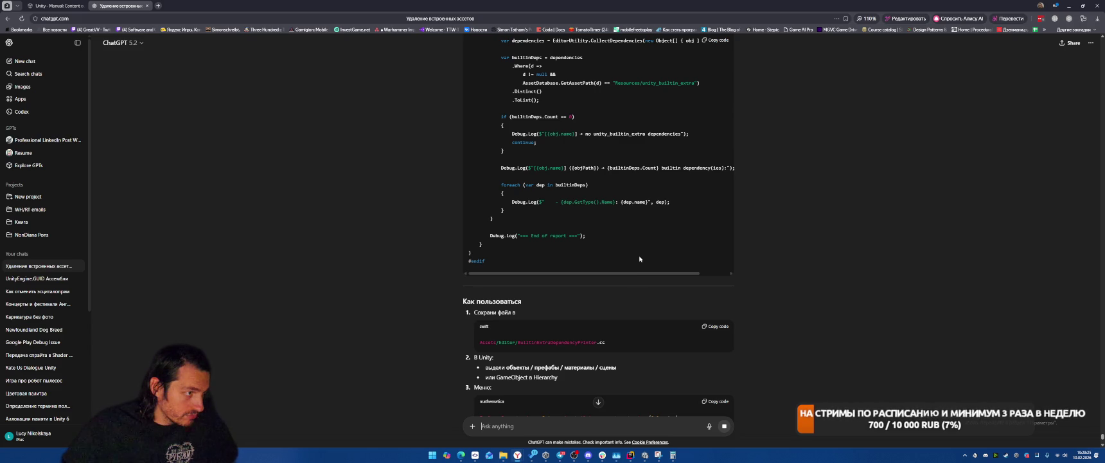
scroll(639, 259, "up", 4)
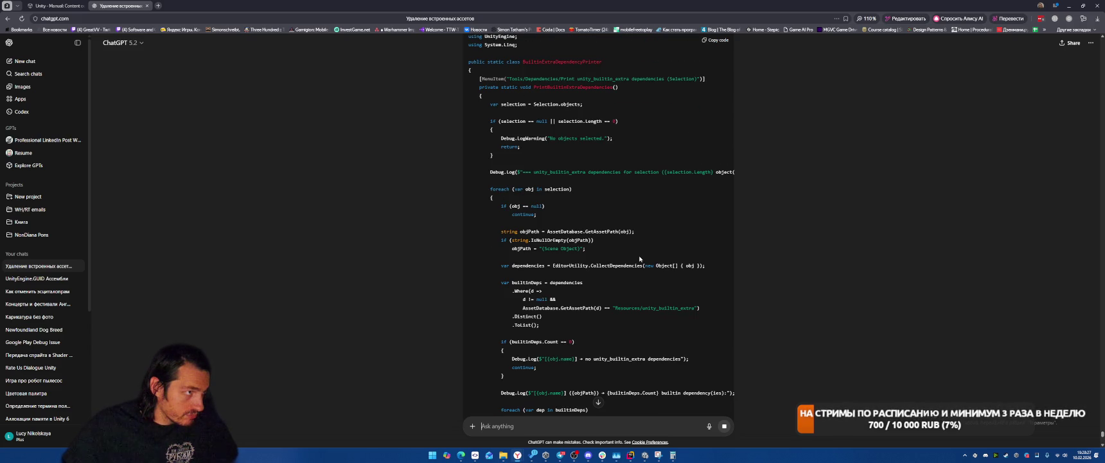
mouse_move(542, 132)
left_mouse_down()
mouse_move(568, 220)
mouse_move(533, 334)
mouse_move(533, 277)
left_mouse_up()
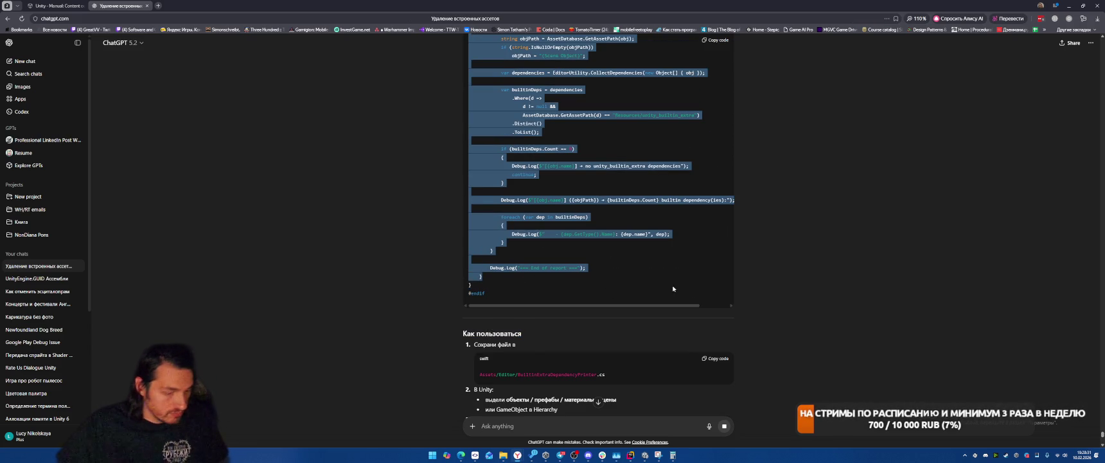
left_click(630, 454)
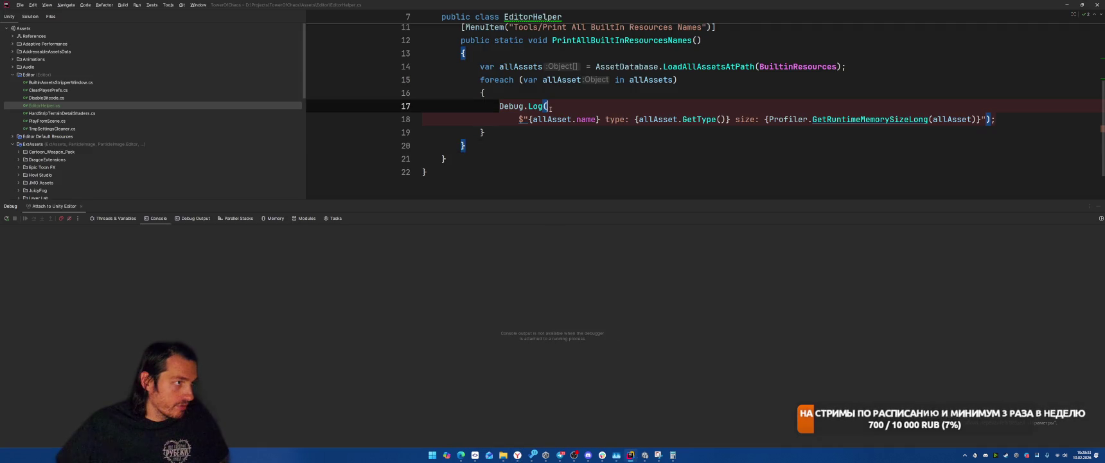
Step: Paste the PrintBuiltinExtraDependencies method into EditorHelper.cs after the first method
scroll(484, 121, "up", 3)
left_click(484, 121)
scroll(558, 100, "down", 5)
left_click(558, 100)
key("Return")
key("Return")
key("ctrl+v")
Step: Import System.Linq so the Where call on line 47 resolves
scroll(707, 110, "down", 10)
scroll(759, 115, "down", 3)
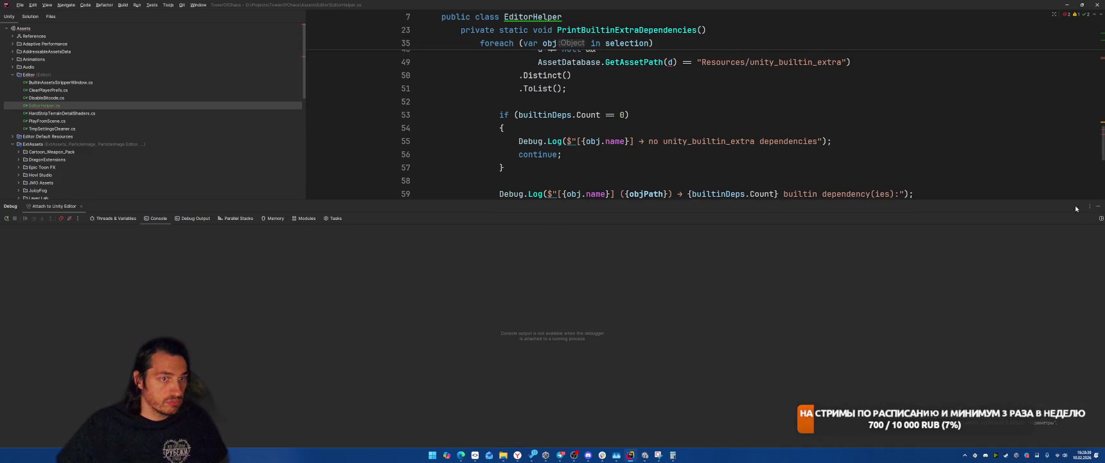
left_click(1099, 206)
scroll(569, 234, "up", 5)
left_click(568, 231)
key("alt+Return")
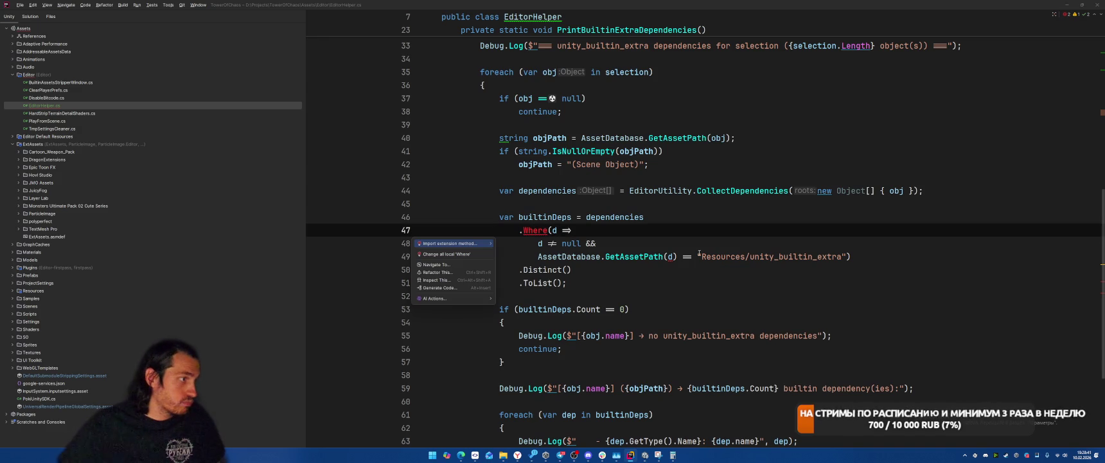
key("Right")
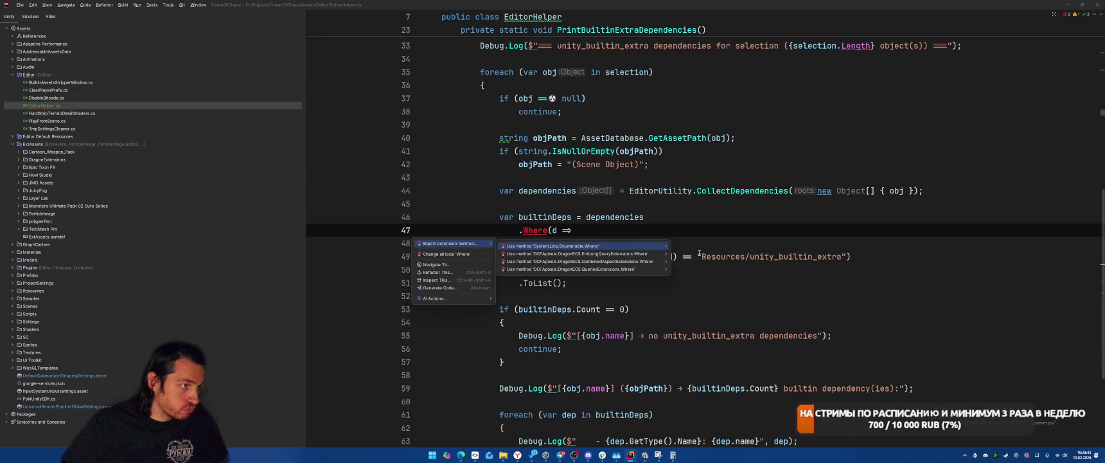
key("Return")
scroll(765, 226, "up", 10)
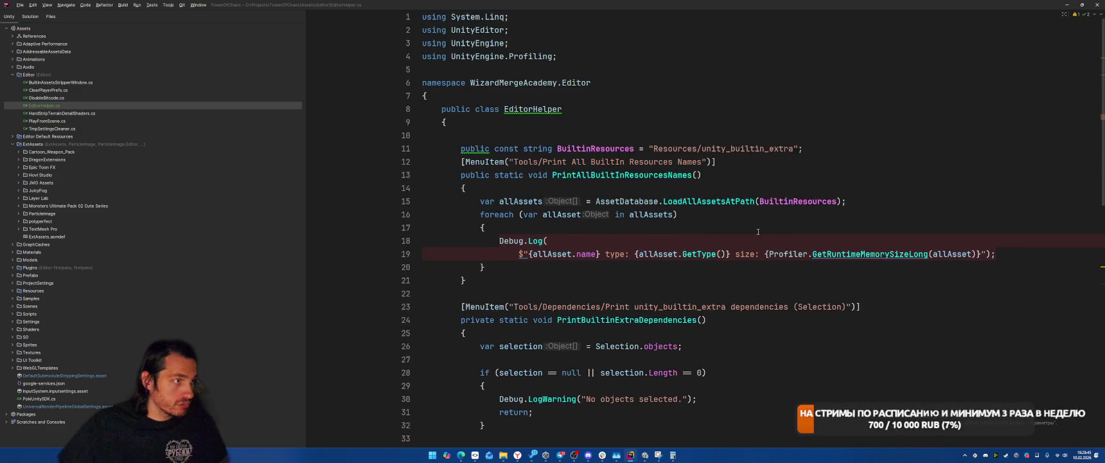